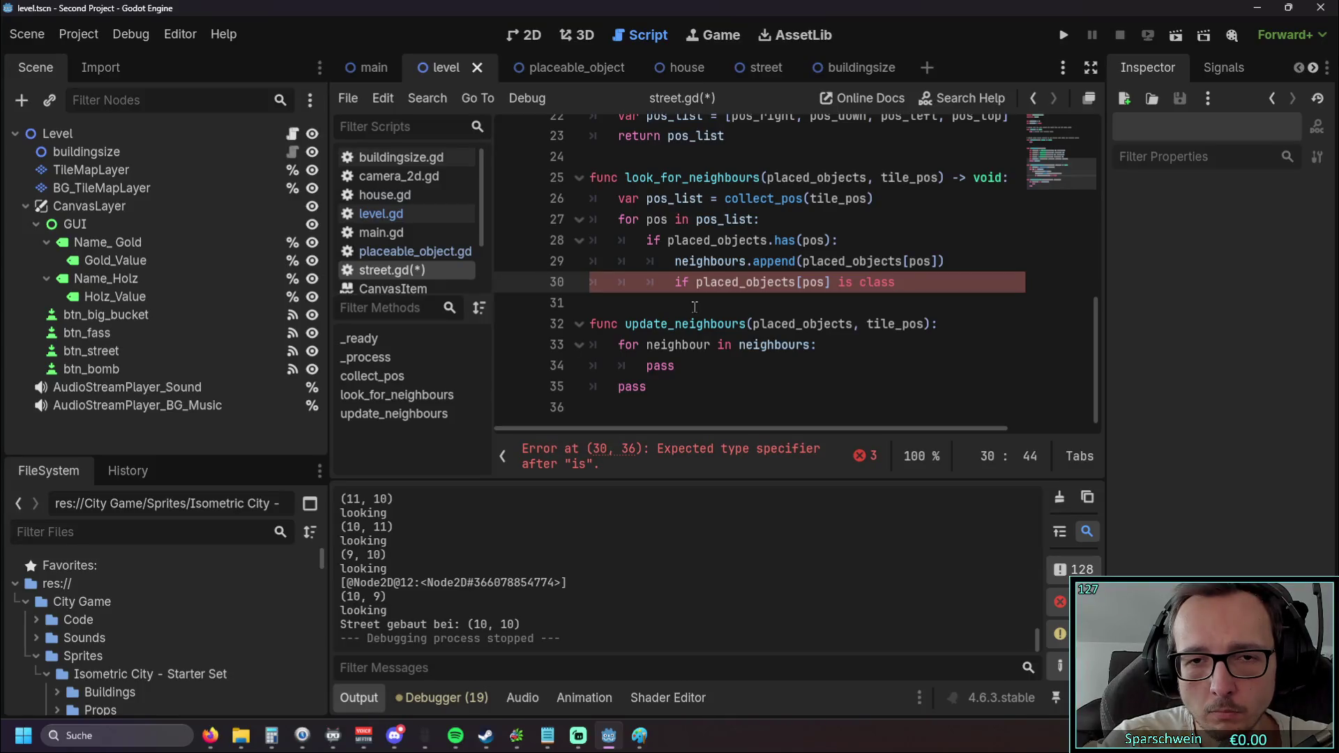
- Delete the unfinished 'if placed_objects[pos] is class' line 30 so it merges into line 29
key(BackSpace)
key(BackSpace)
key(BackSpace)
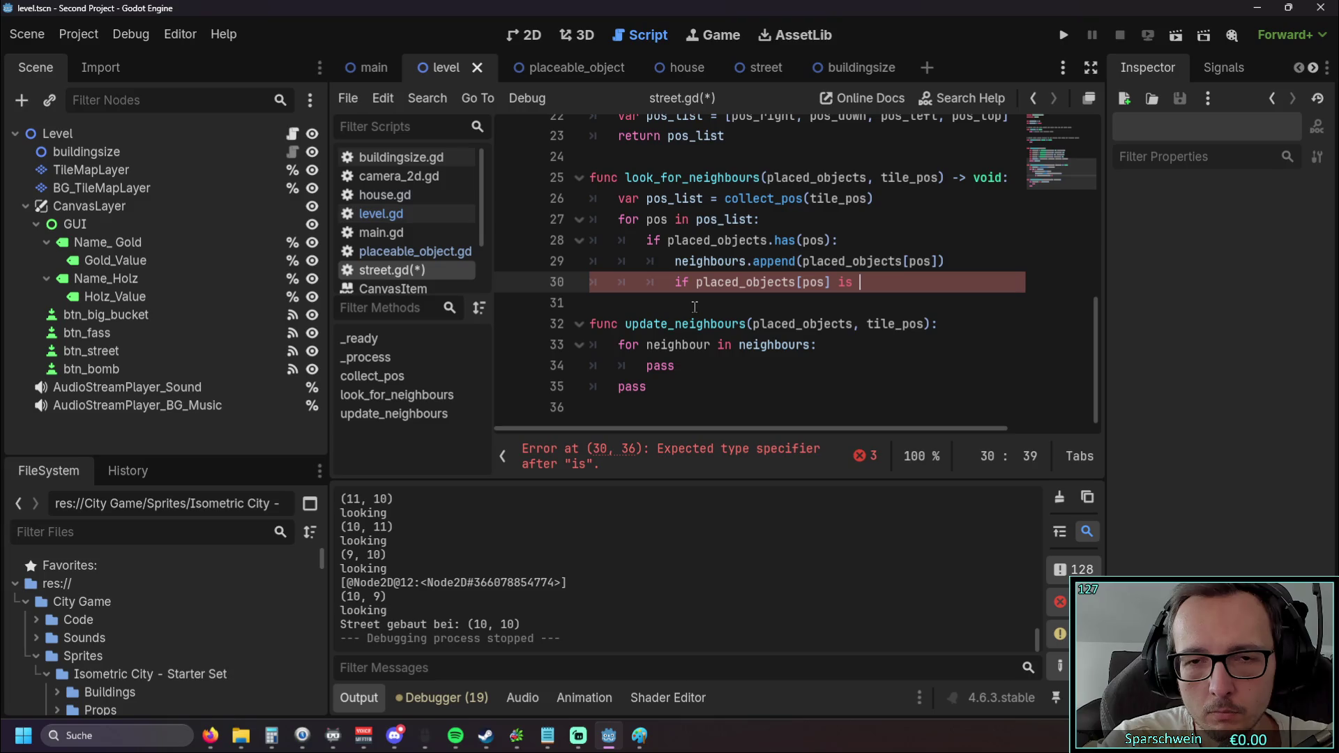
key(BackSpace)
key(BackSpace)
key(BackSpace)
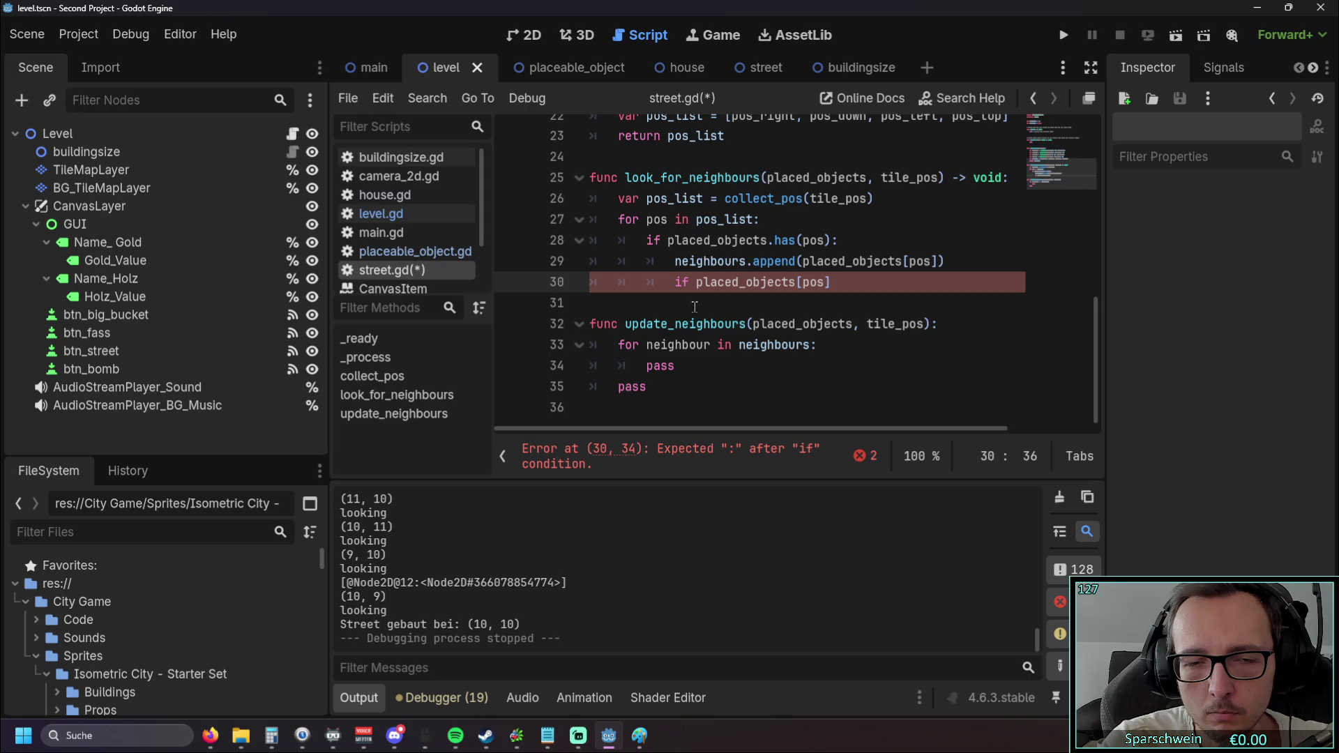
key(BackSpace)
key(BackSpace)
key(BackSpace)
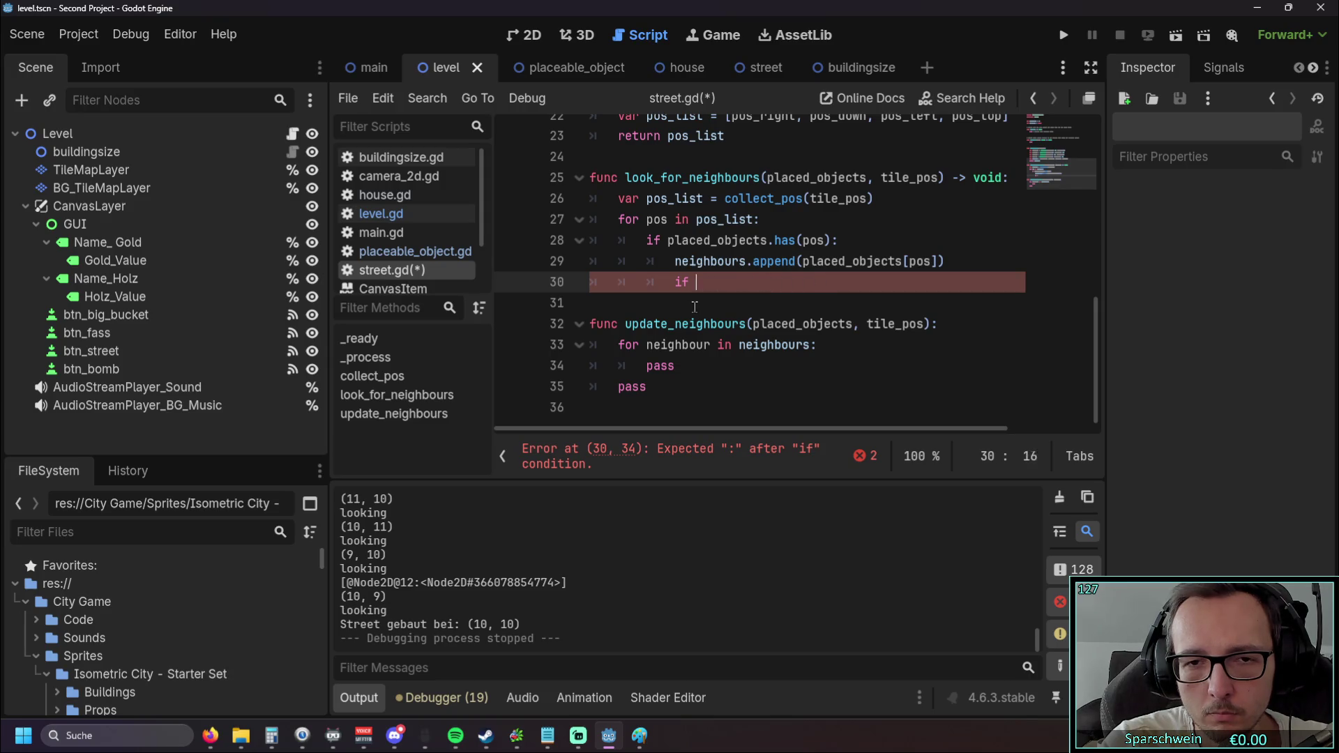
key(BackSpace)
key(BackSpace)
key(BackSpace)
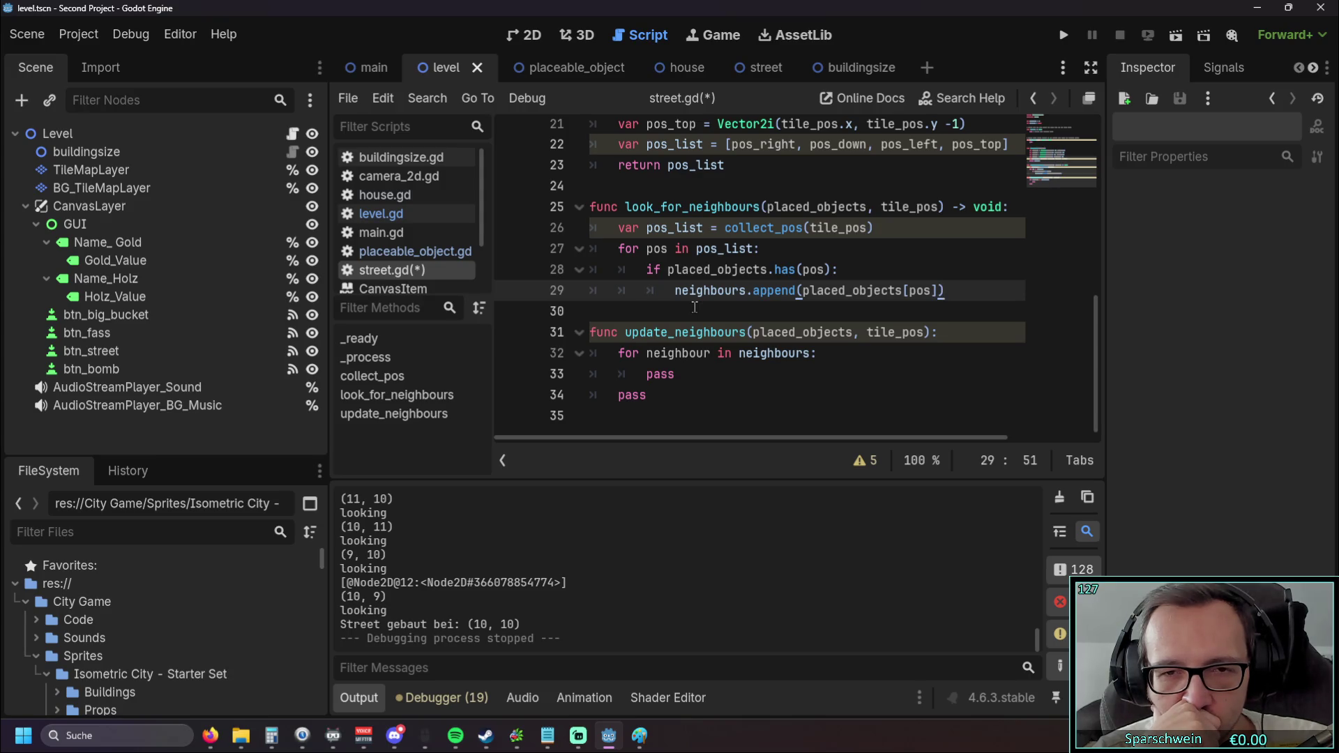
key(Return)
- Add an else: branch below the append call, then remove it, leaving a blank indented line
key(BackSpace)
text(else:)
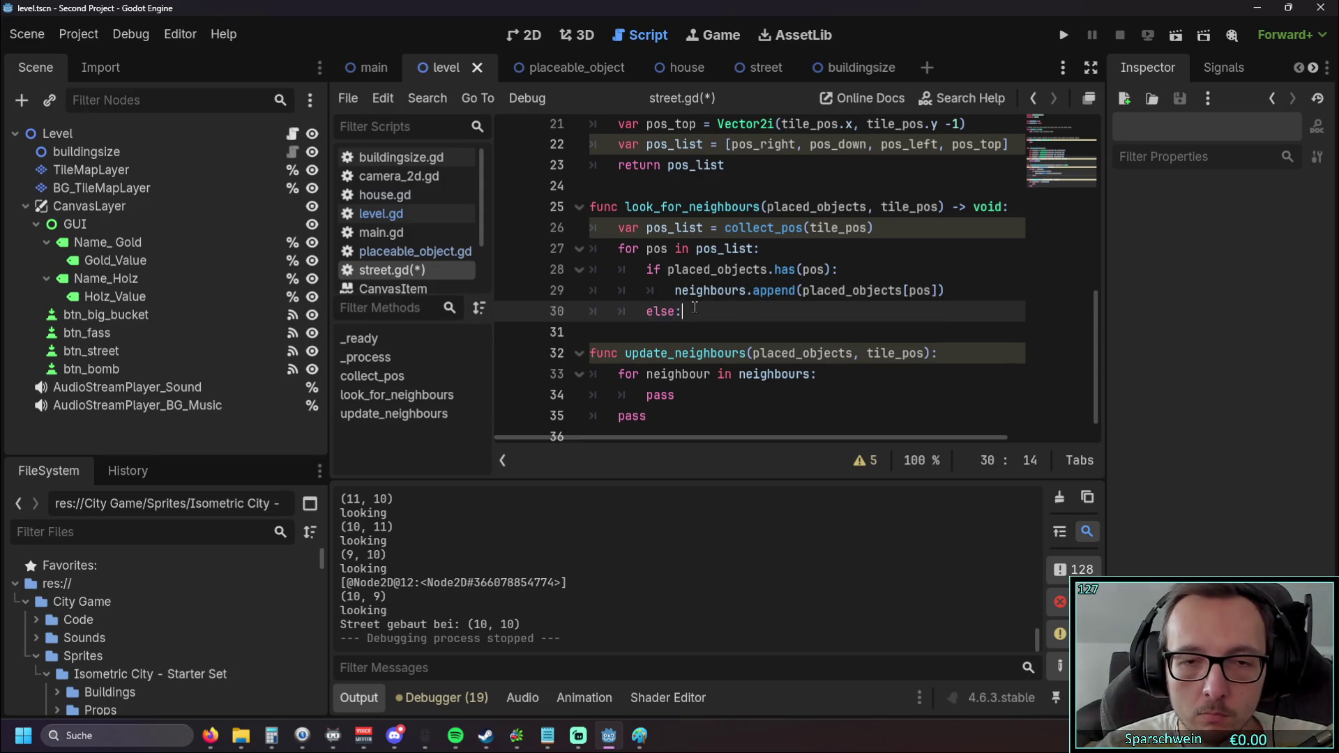
key(Return)
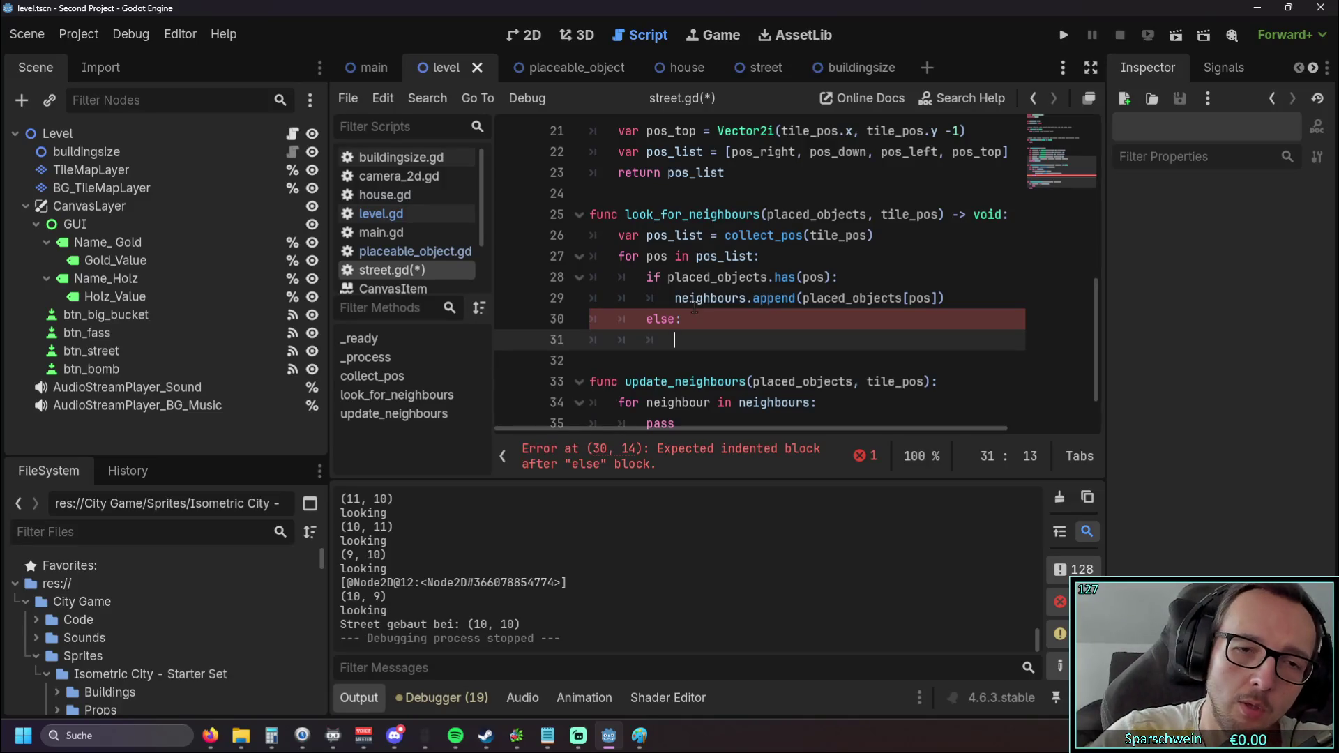
drag(695, 319, 591, 319)
key(BackSpace)
key(Tab)
key(Tab)
key(Tab)
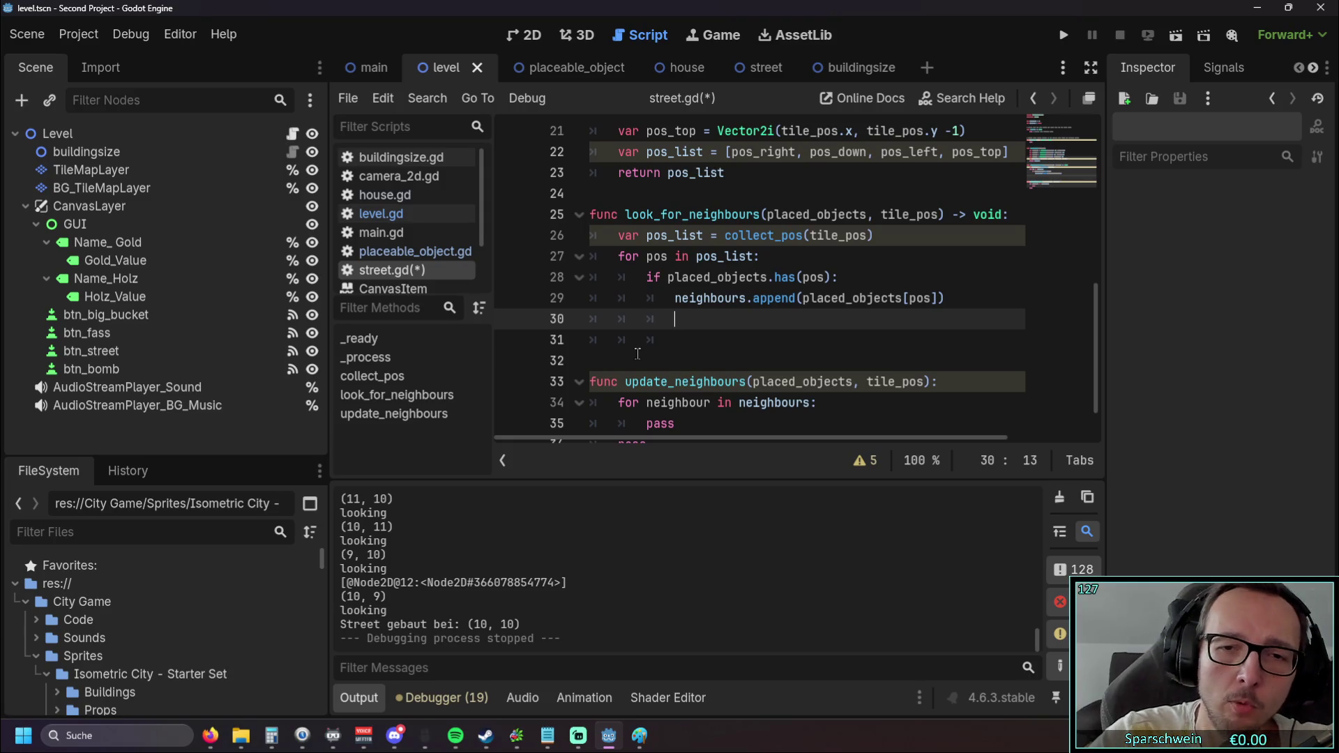
- Start line 30 with a copied placed_object followed by .neighbour.append
click(893, 298)
click(865, 321)
drag(801, 299, 895, 298)
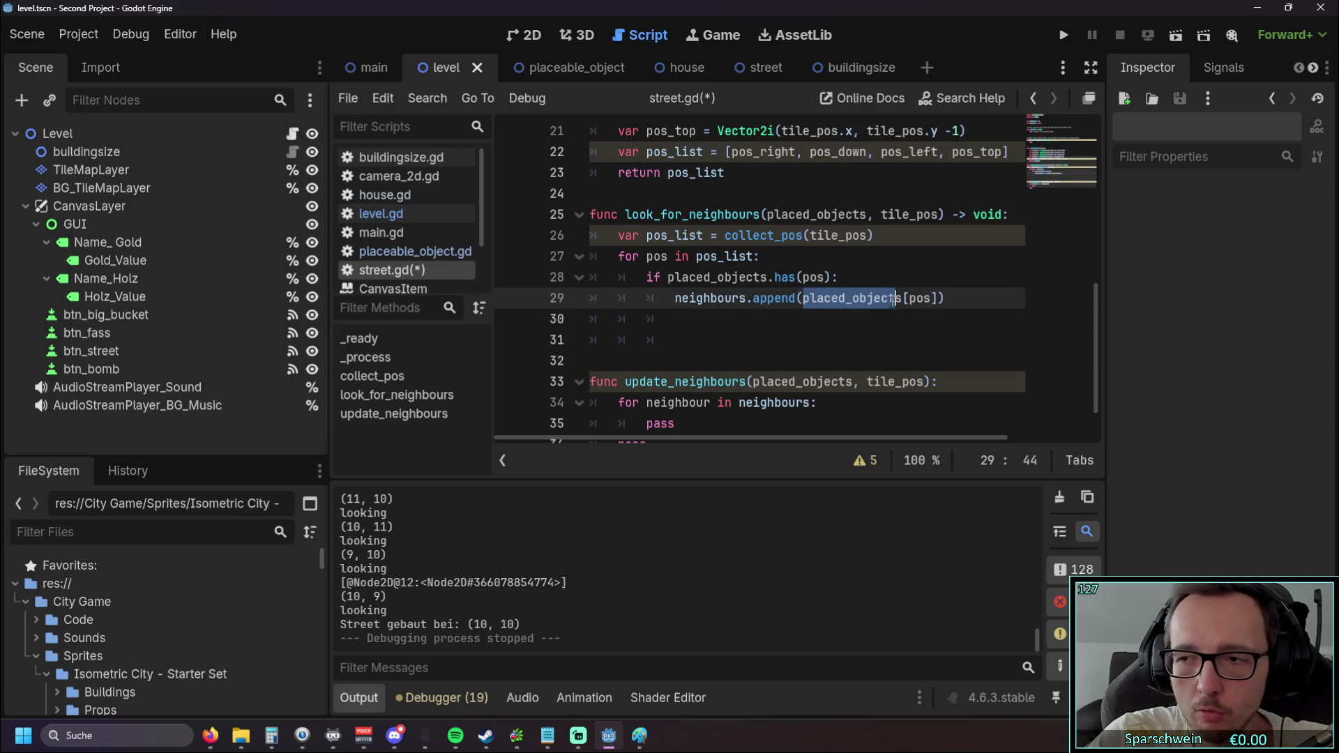
key(ctrl+c)
click(671, 319)
key(ctrl+v)
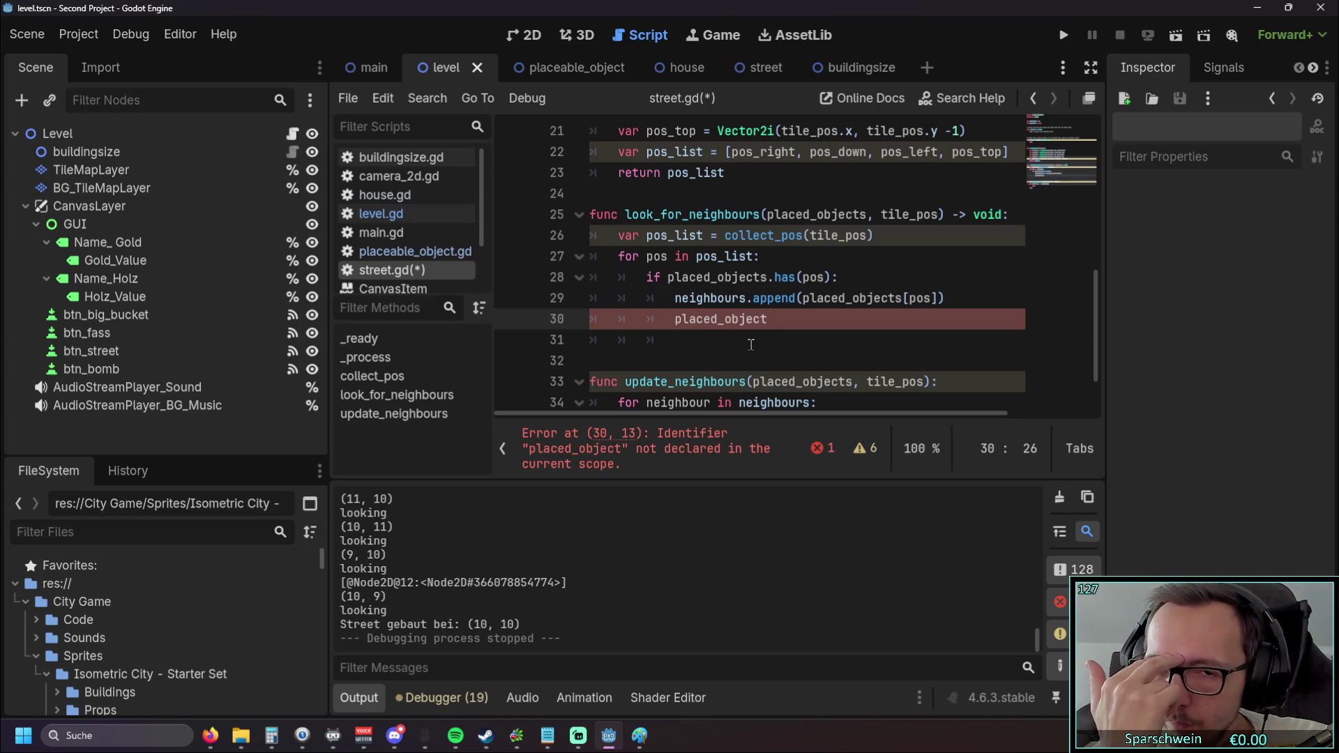
text(.)
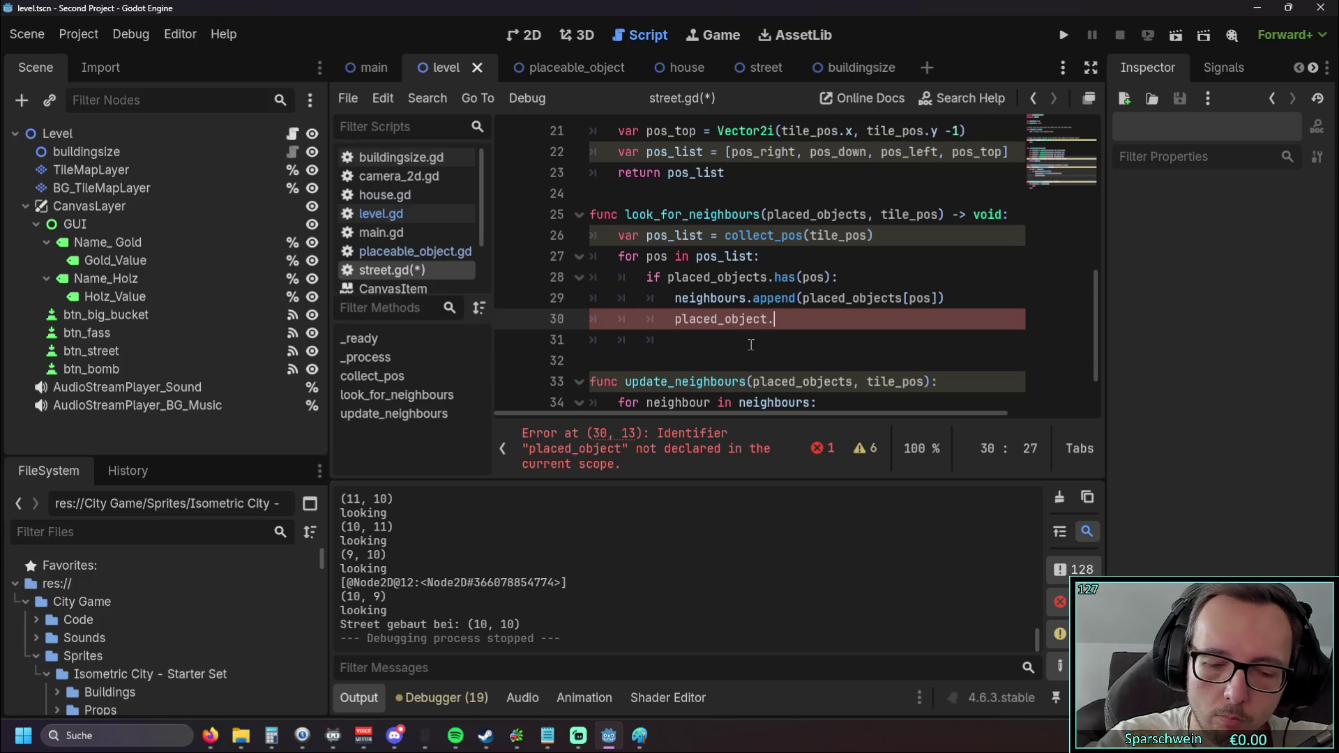
text(nei)
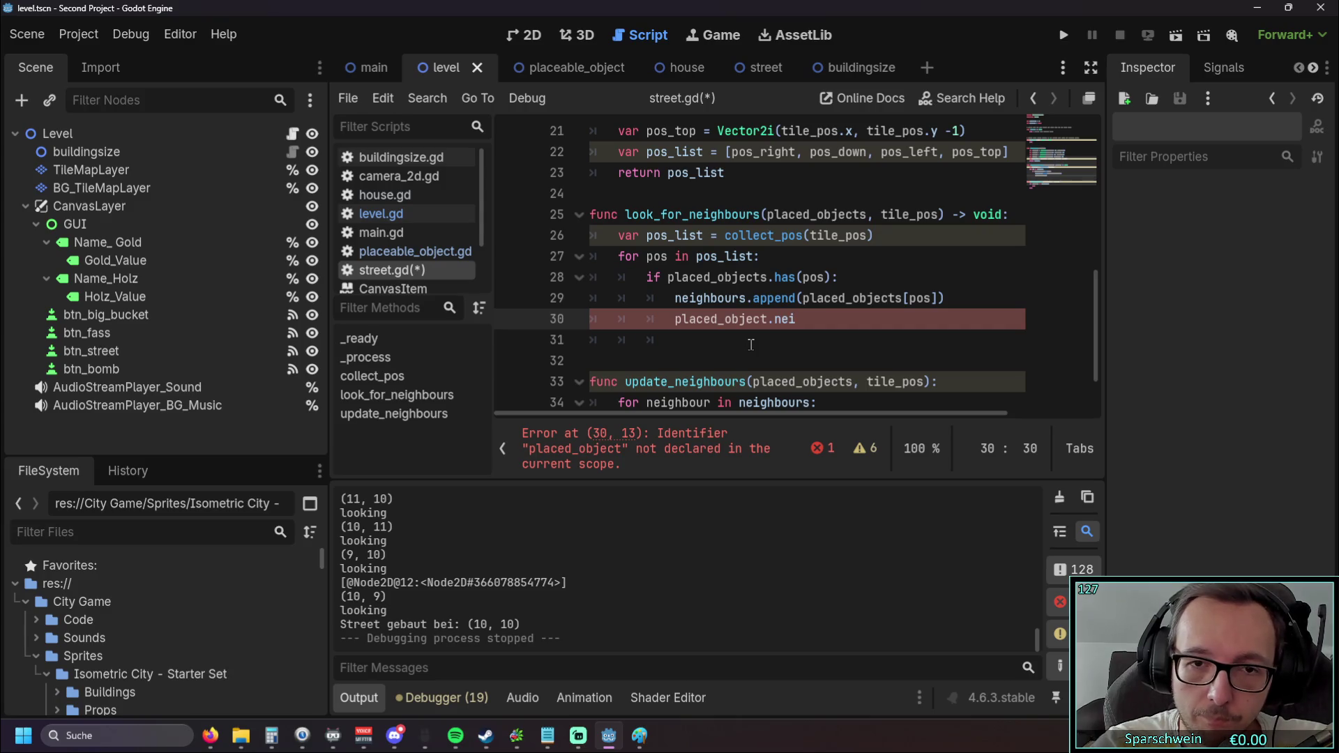
text(gh)
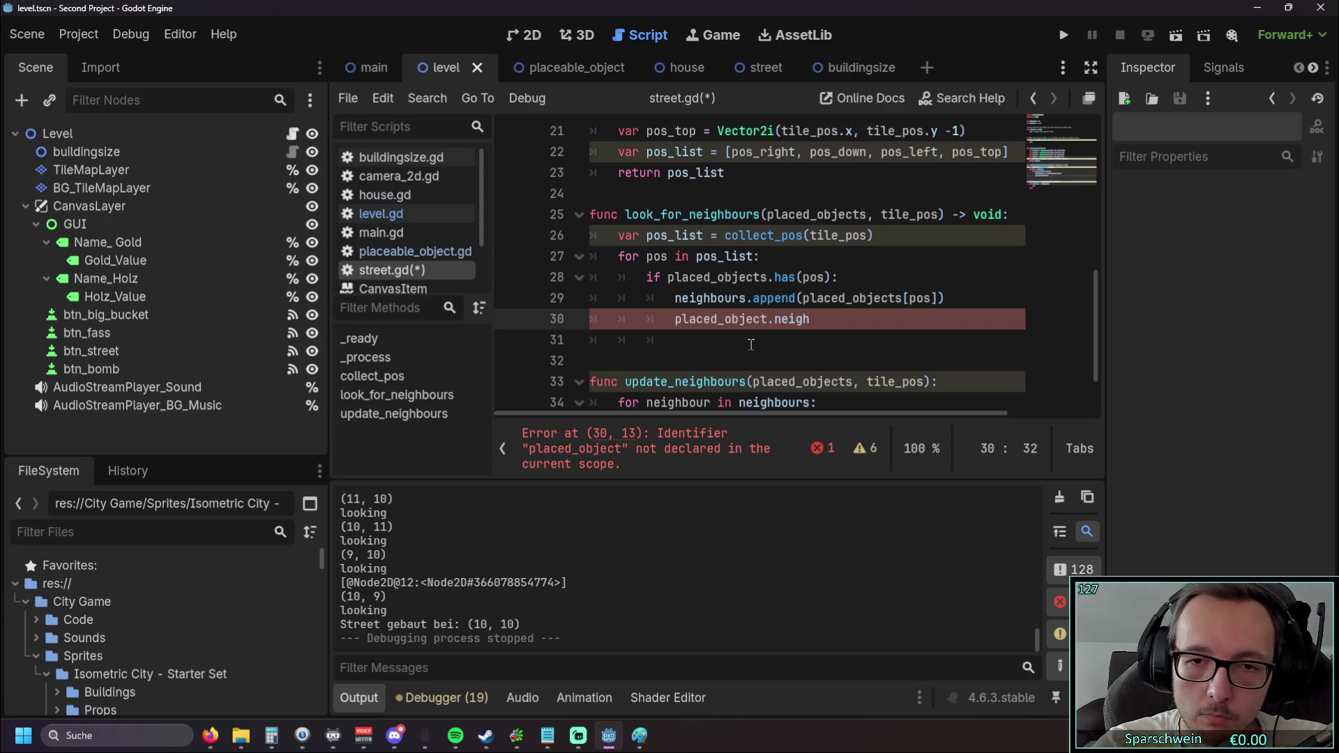
text(bour)
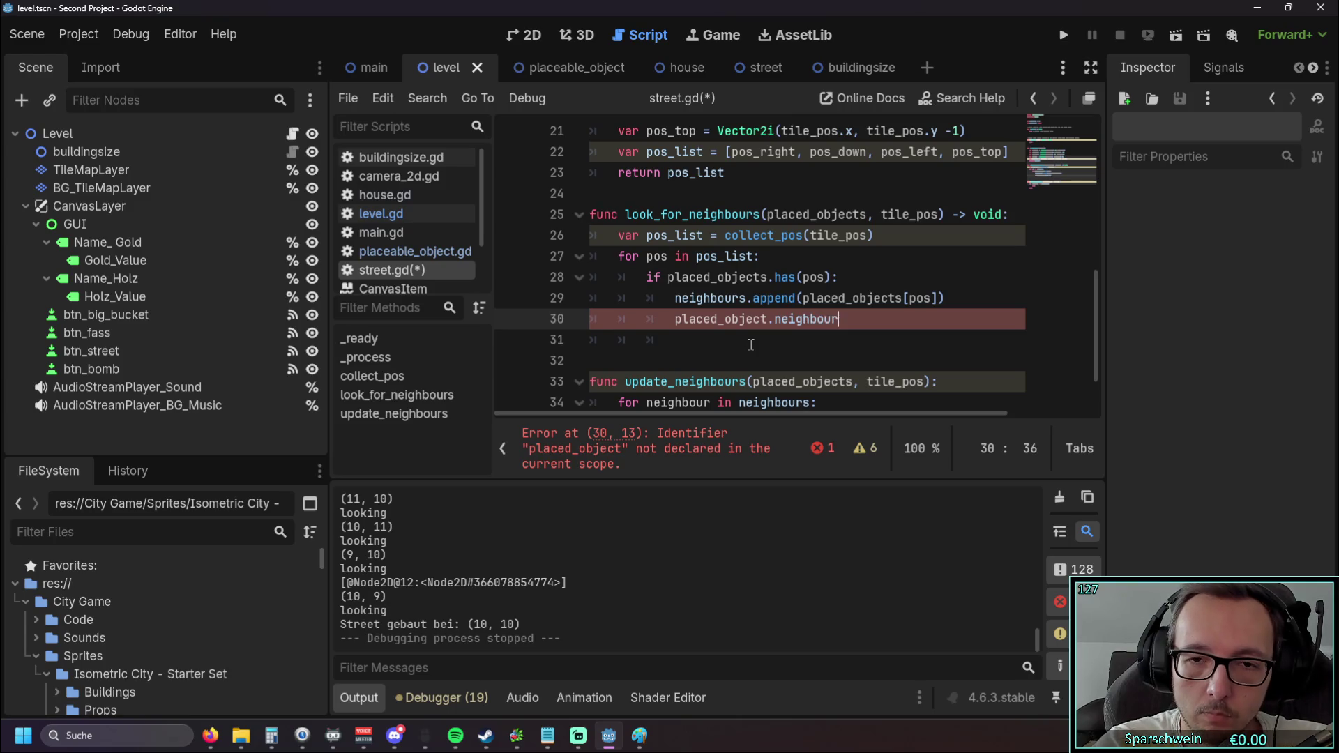
text(.append)
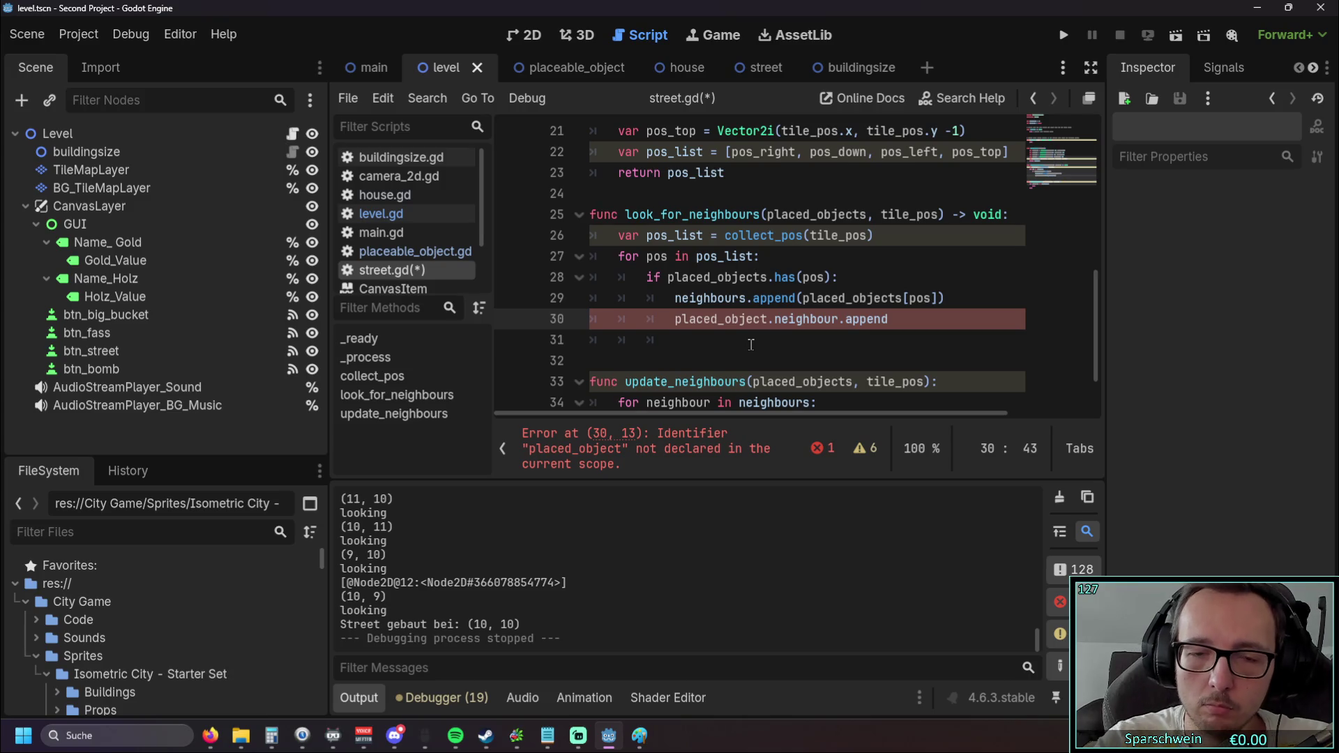
- Append .placed_objects[pos] to line 30 and change its index to tilepos
drag(797, 297, 944, 299)
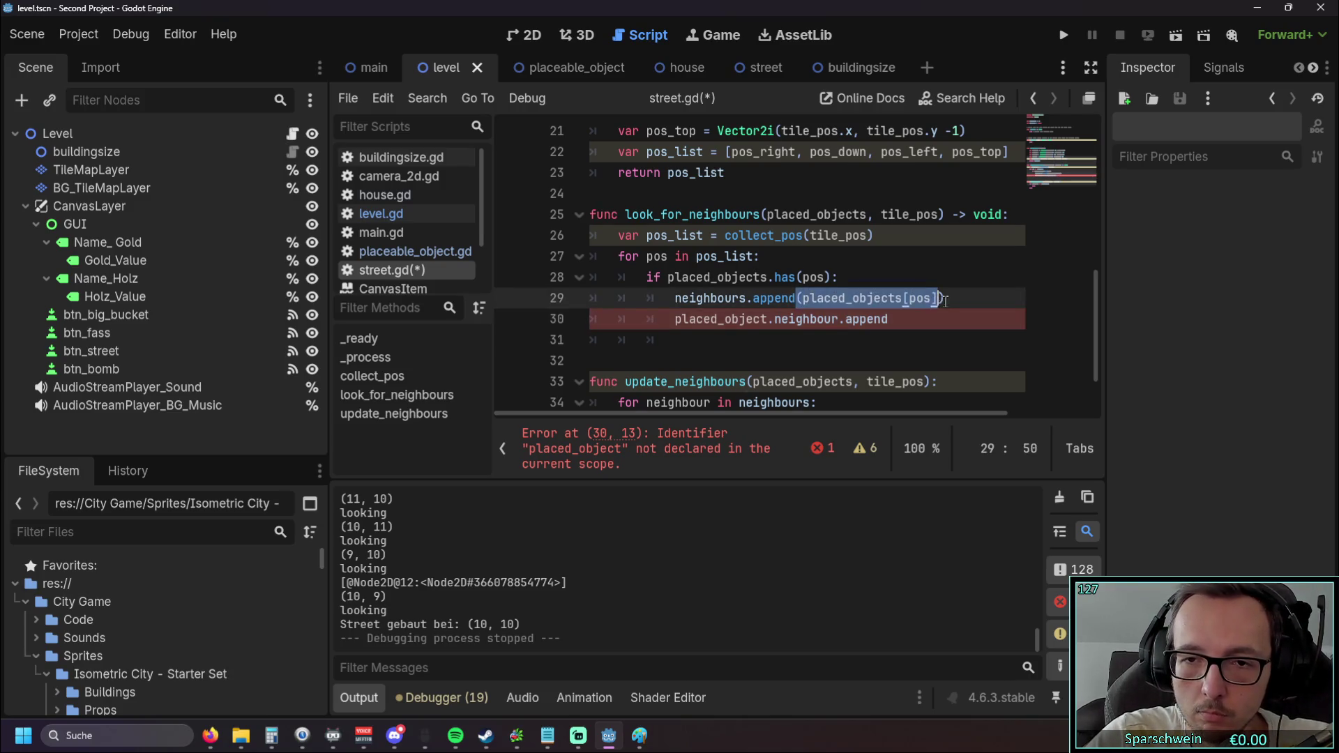
click(935, 339)
drag(801, 299, 937, 301)
key(ctrl+c)
click(902, 323)
text(.)
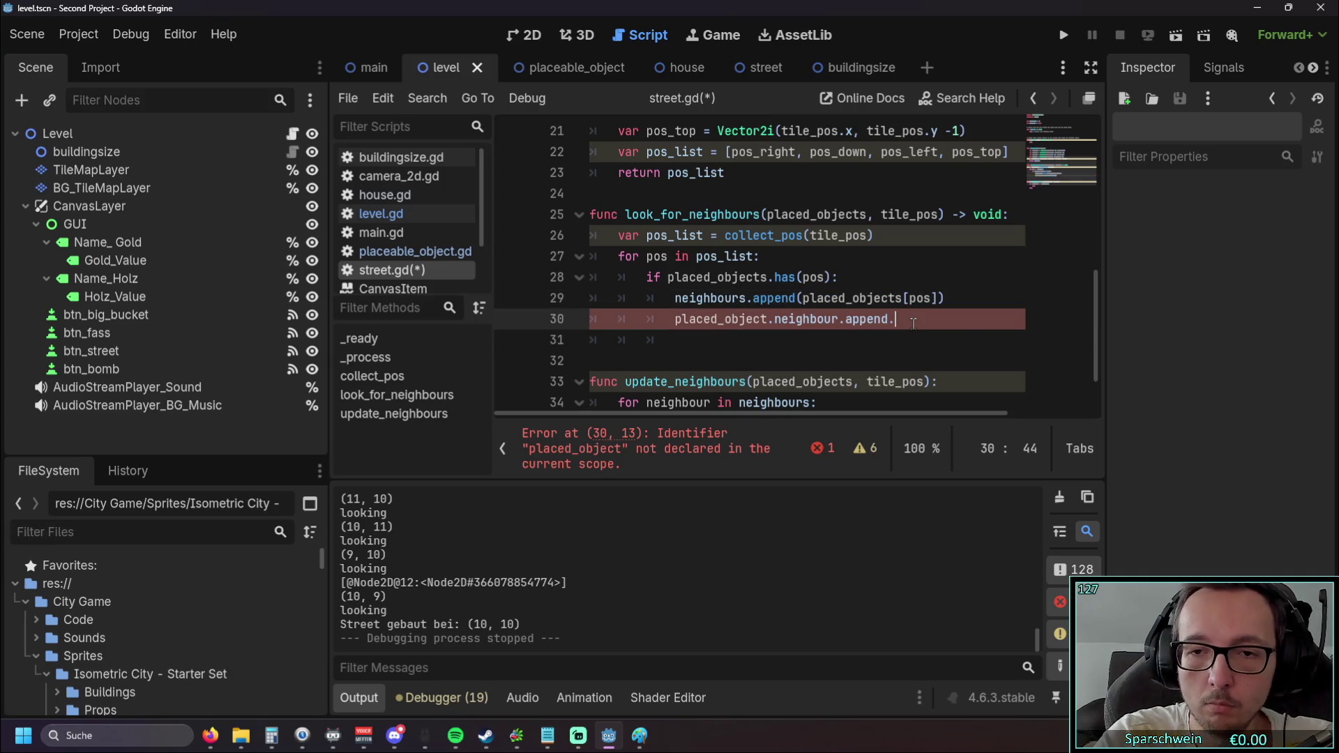
key(ctrl+v)
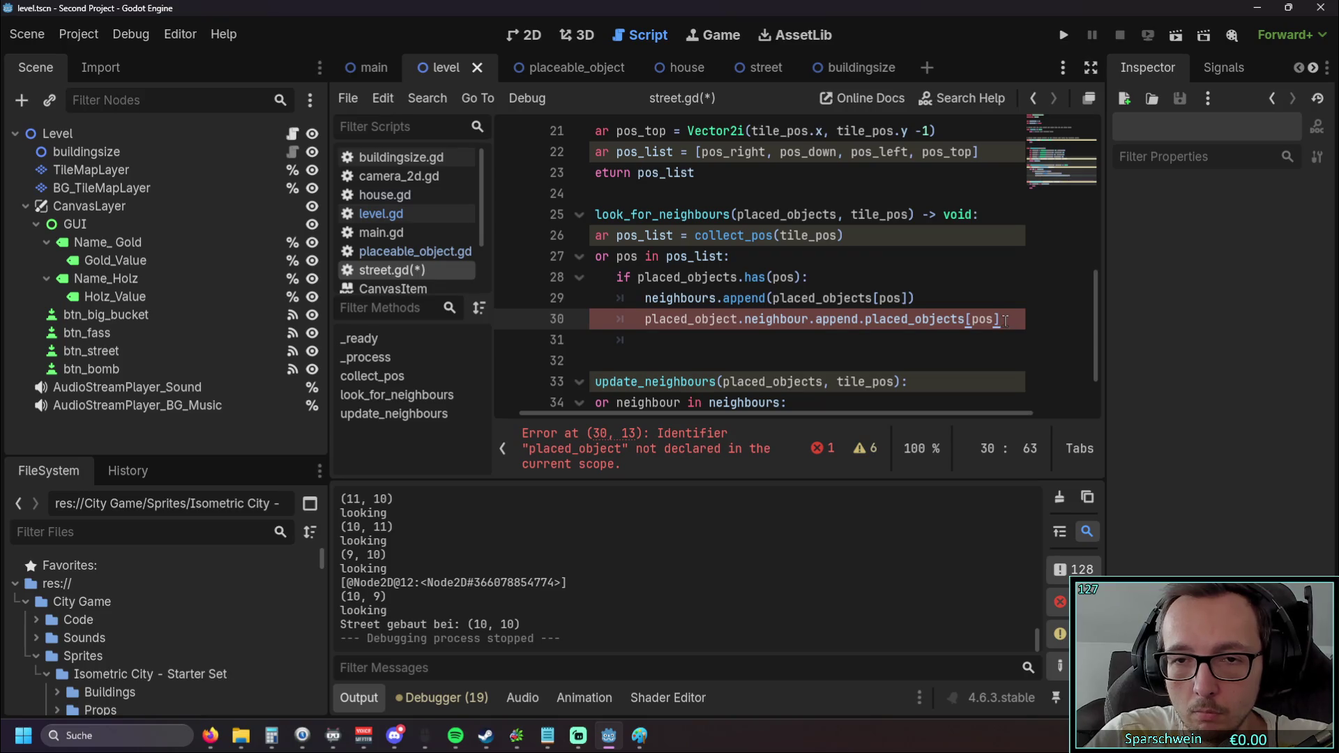
drag(993, 319, 975, 319)
text(tile_po)
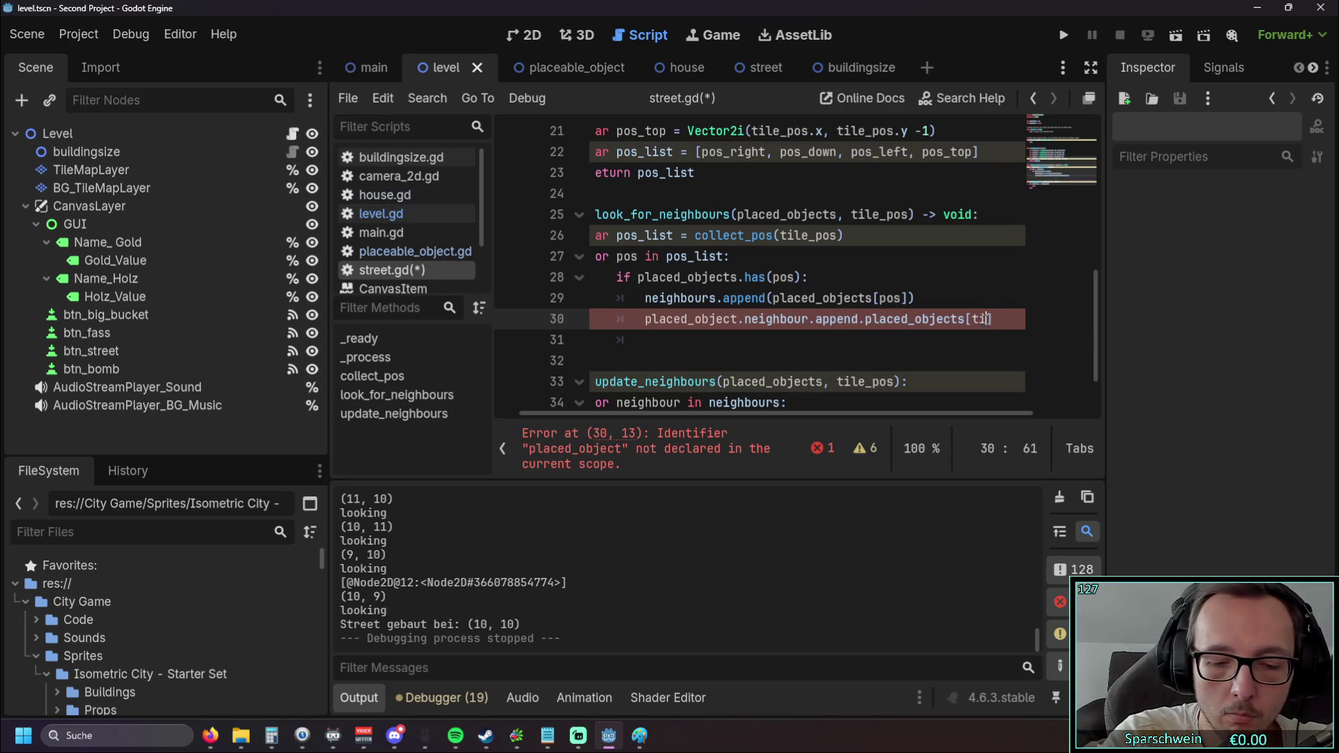
click(900, 360)
mouse_move(774, 412)
mouse_down()
mouse_move(746, 414)
mouse_move(780, 418)
mouse_move(767, 418)
mouse_up()
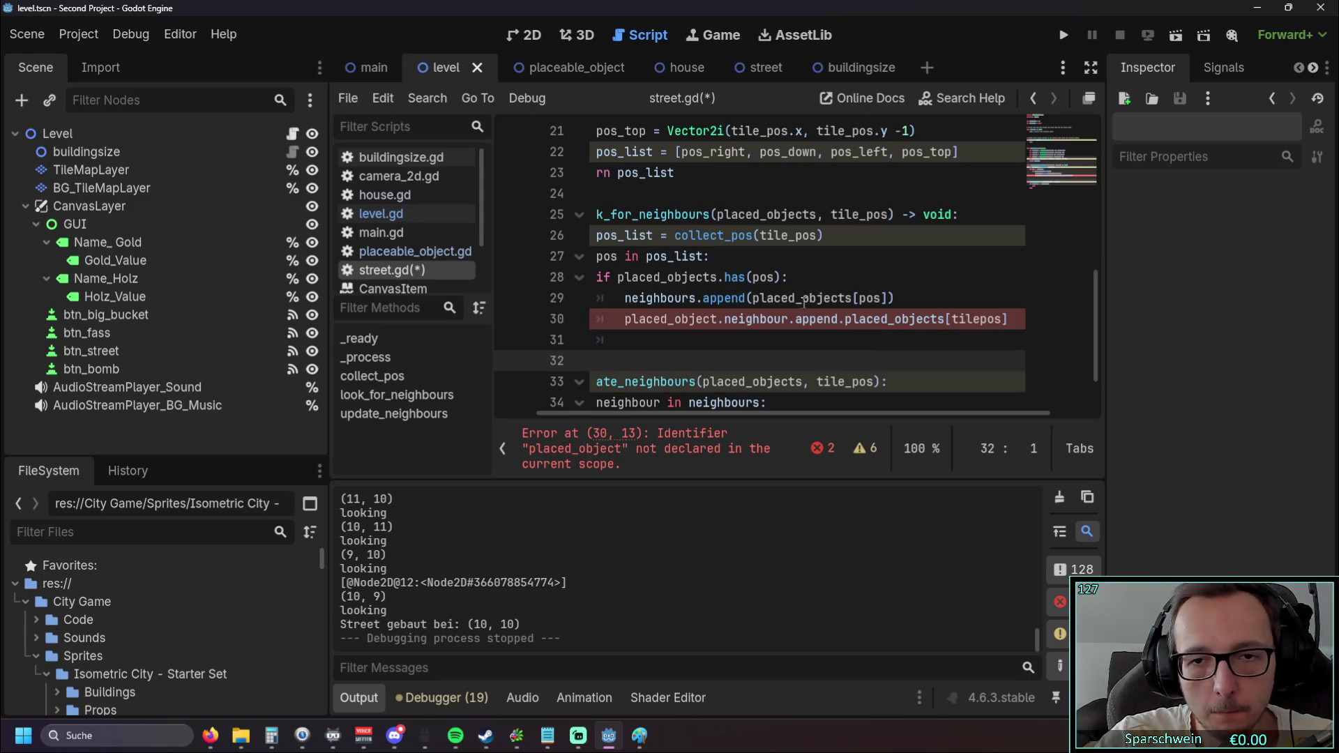
- Replace the undeclared placed_object at the start of line 30 with placed_objects[pos]
mouse_move(751, 298)
mouse_down()
mouse_move(949, 297)
mouse_move(890, 298)
mouse_up()
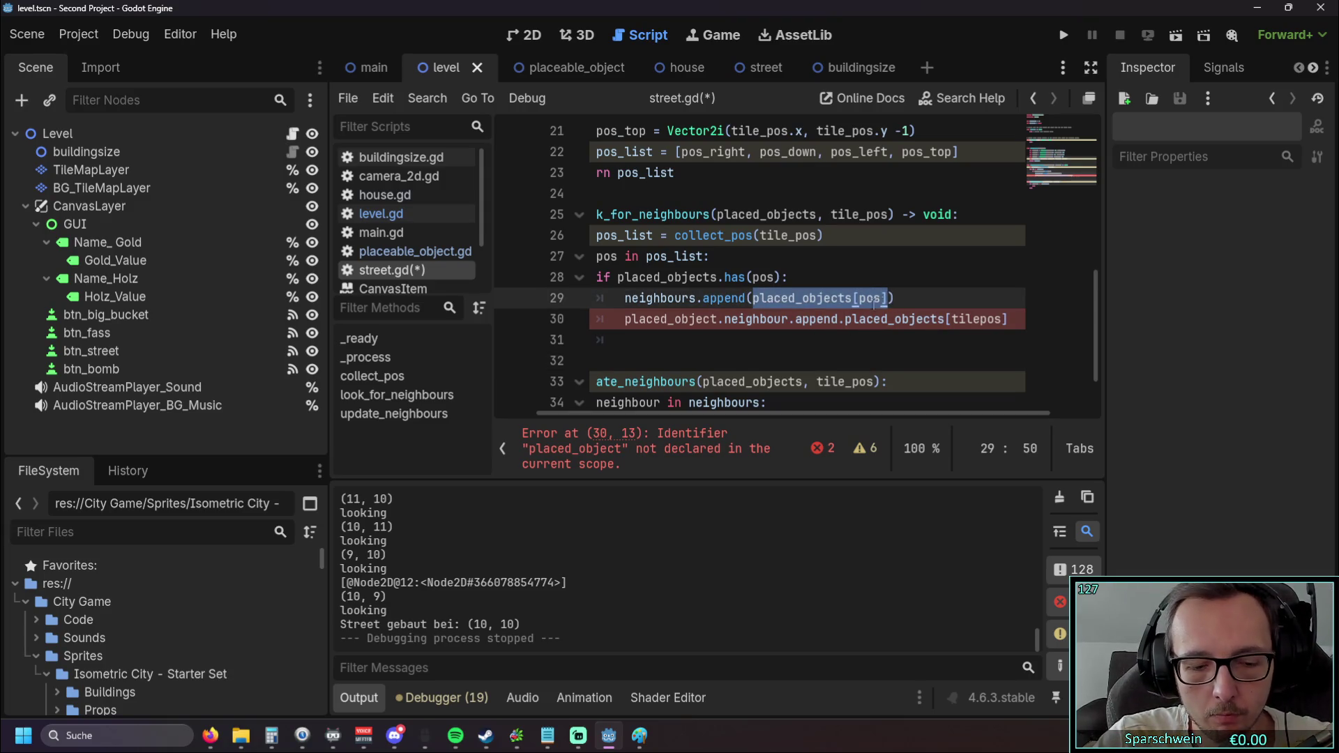
key(ctrl+c)
drag(625, 319, 718, 319)
key(ctrl+v)
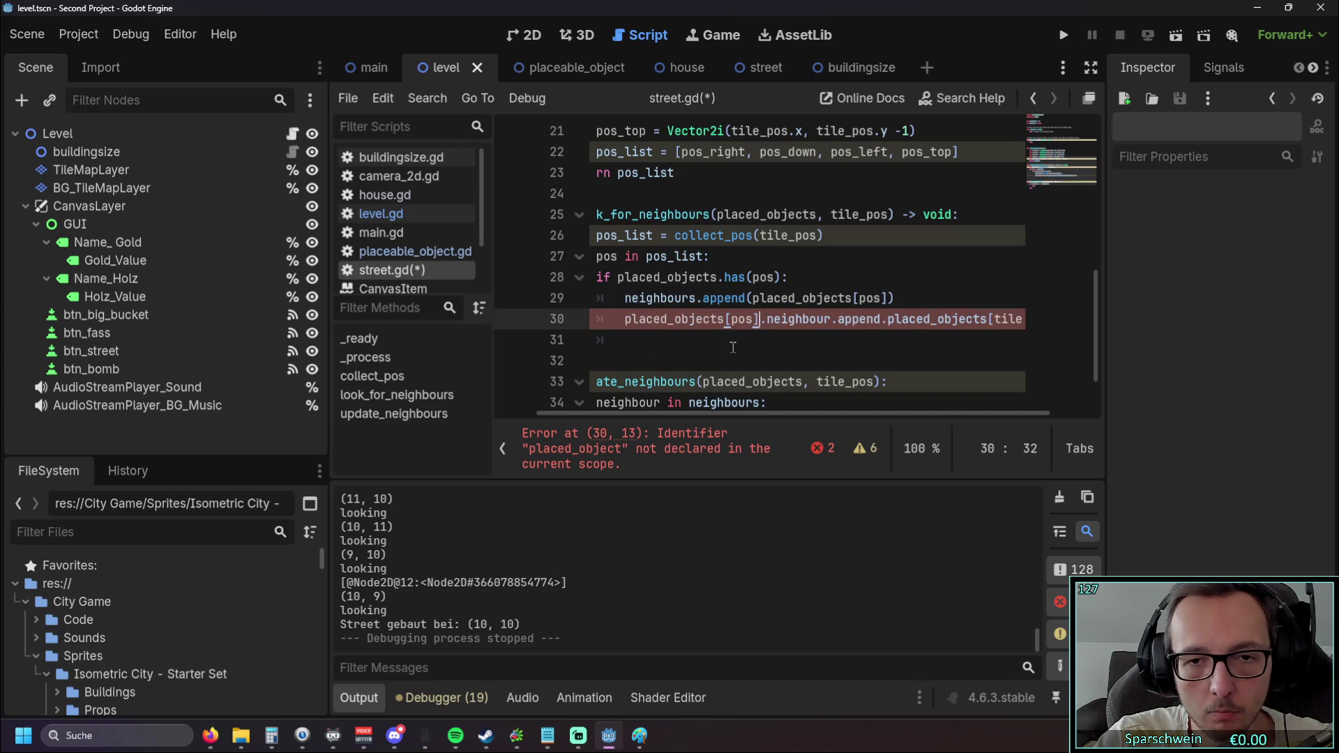
click(732, 348)
scroll(726, 413, right, 1)
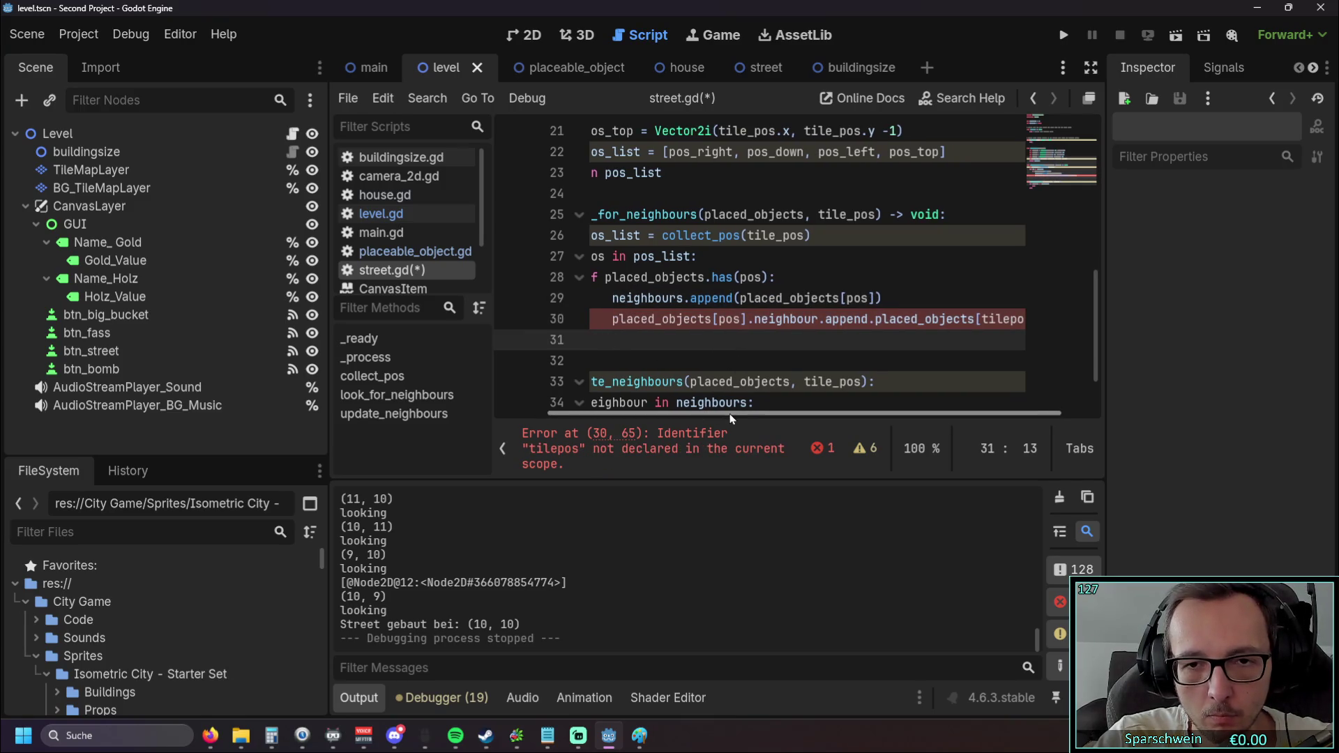
mouse_move(730, 416)
mouse_down()
mouse_move(668, 420)
mouse_move(736, 420)
mouse_up()
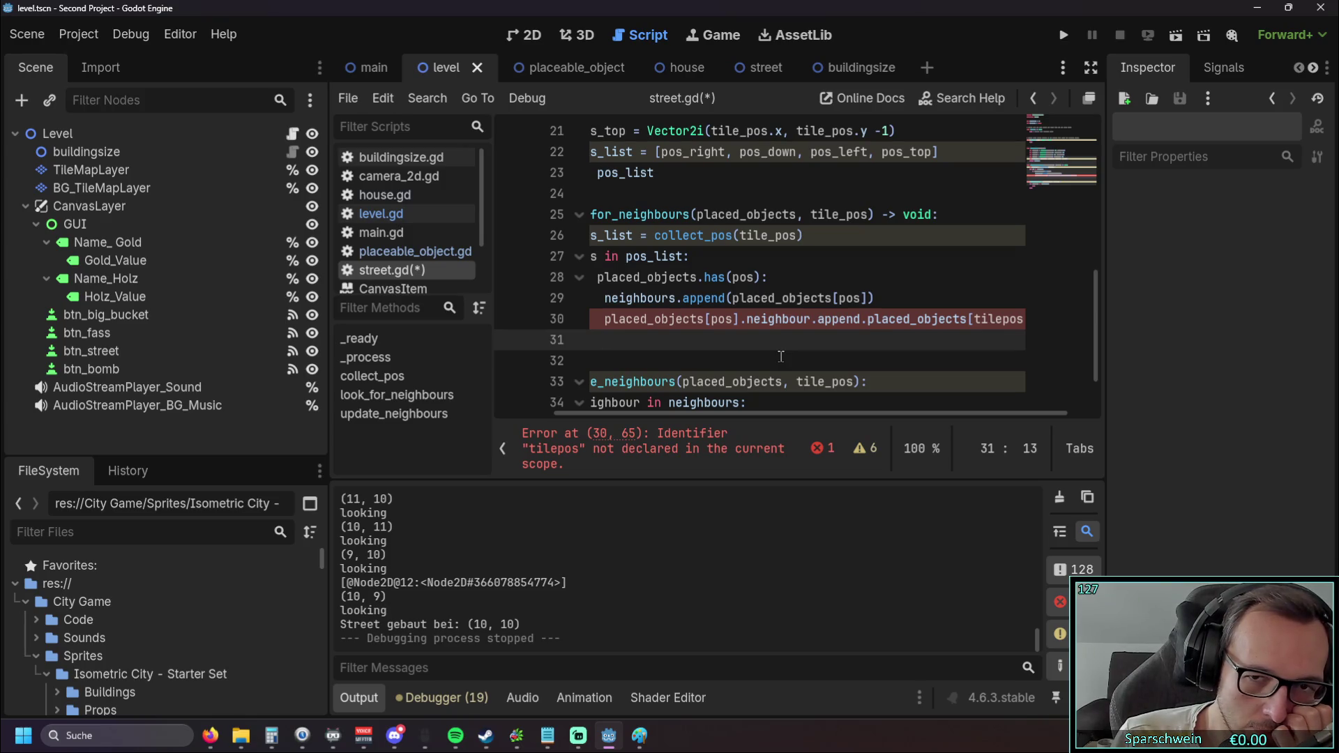
- Drag the splitter beside the Scene/FileSystem docks left to widen the code area
drag(328, 406, 221, 403)
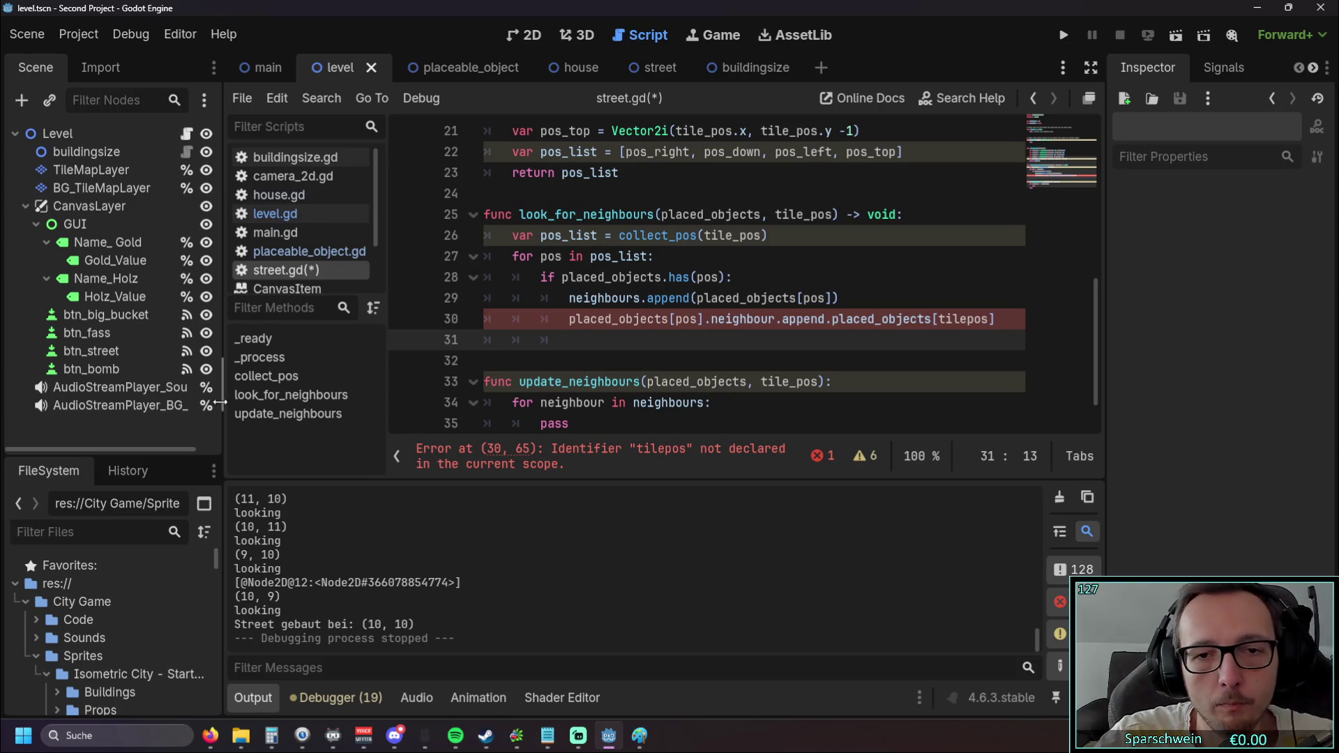
- Fix the names on line 30: neighbour to neighbours and tilepos to tile_pos
click(777, 318)
text(s)
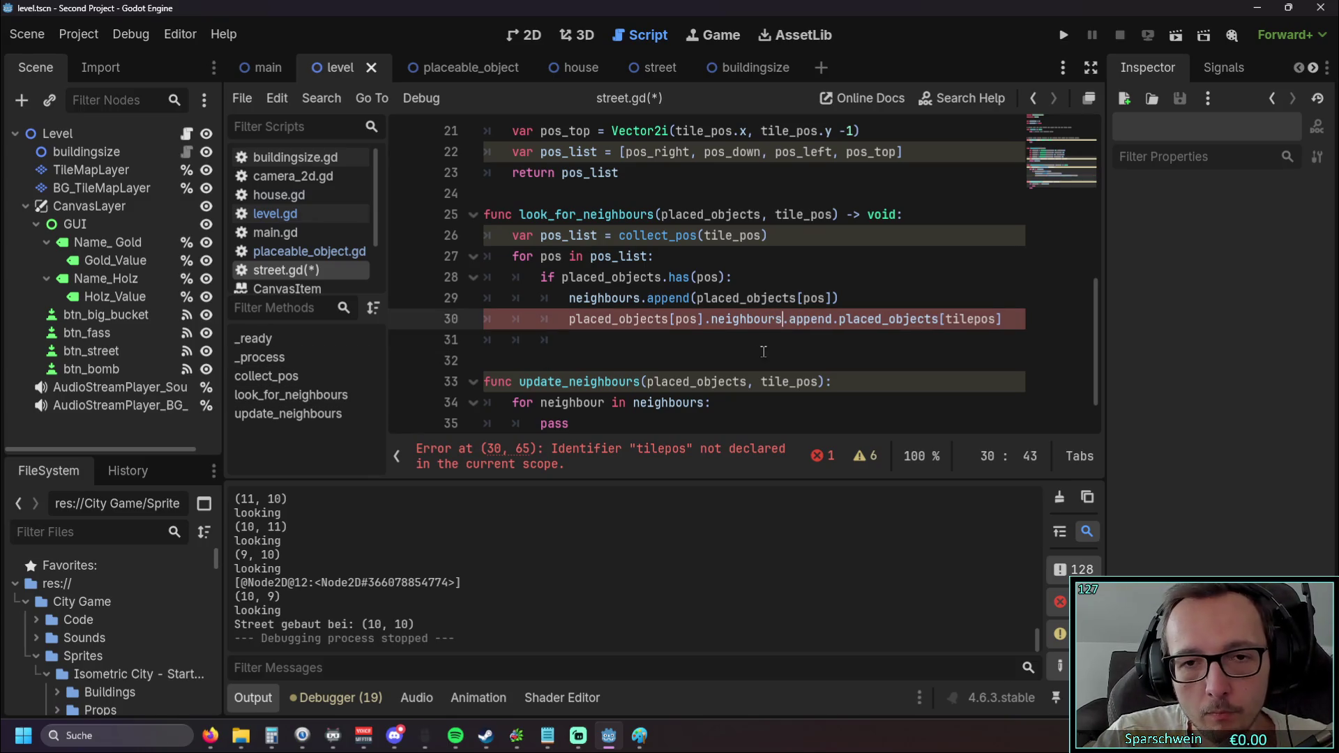
click(754, 354)
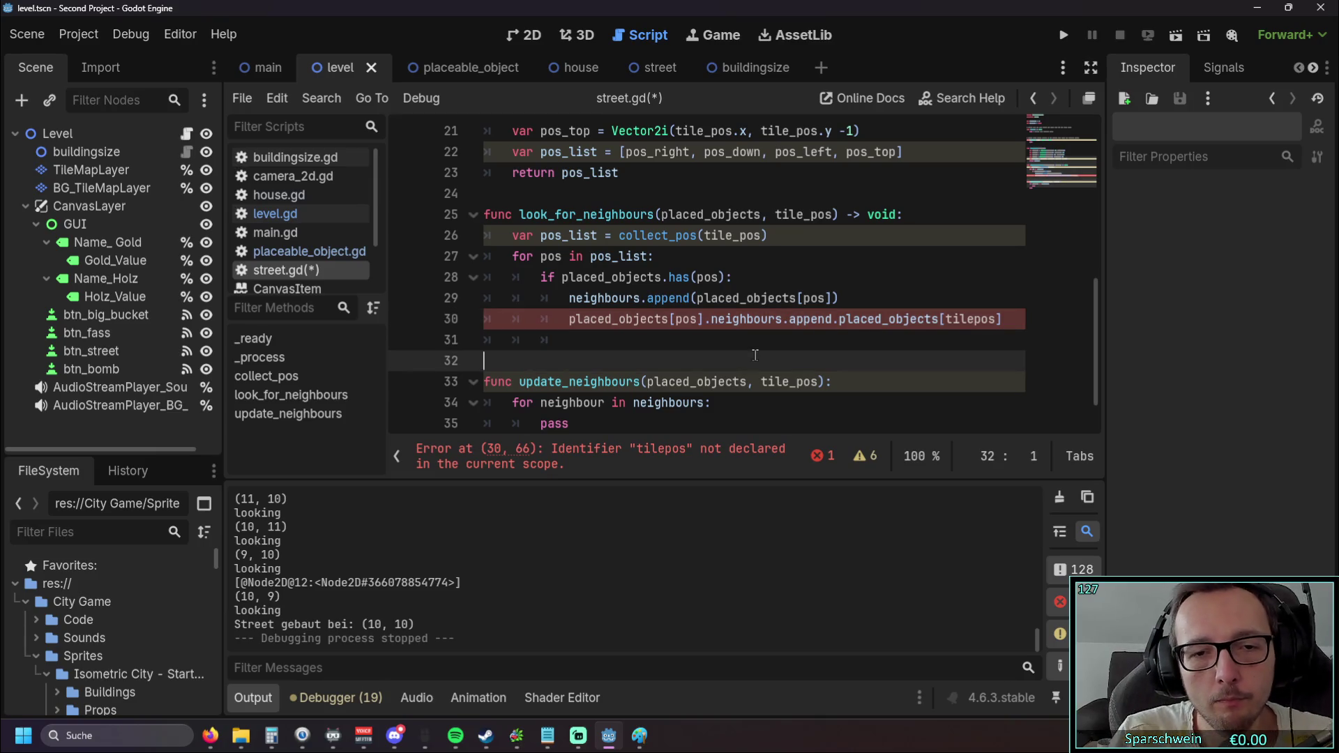
click(973, 318)
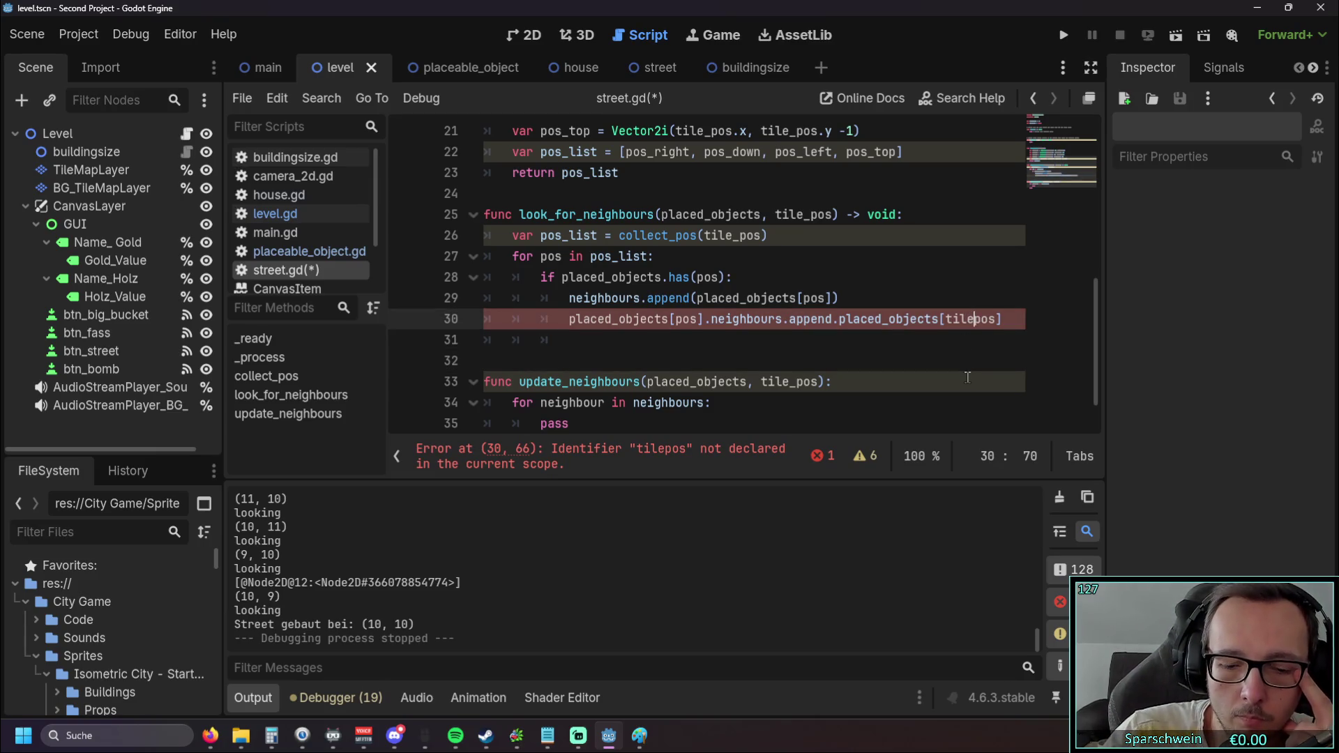
text(_)
click(900, 360)
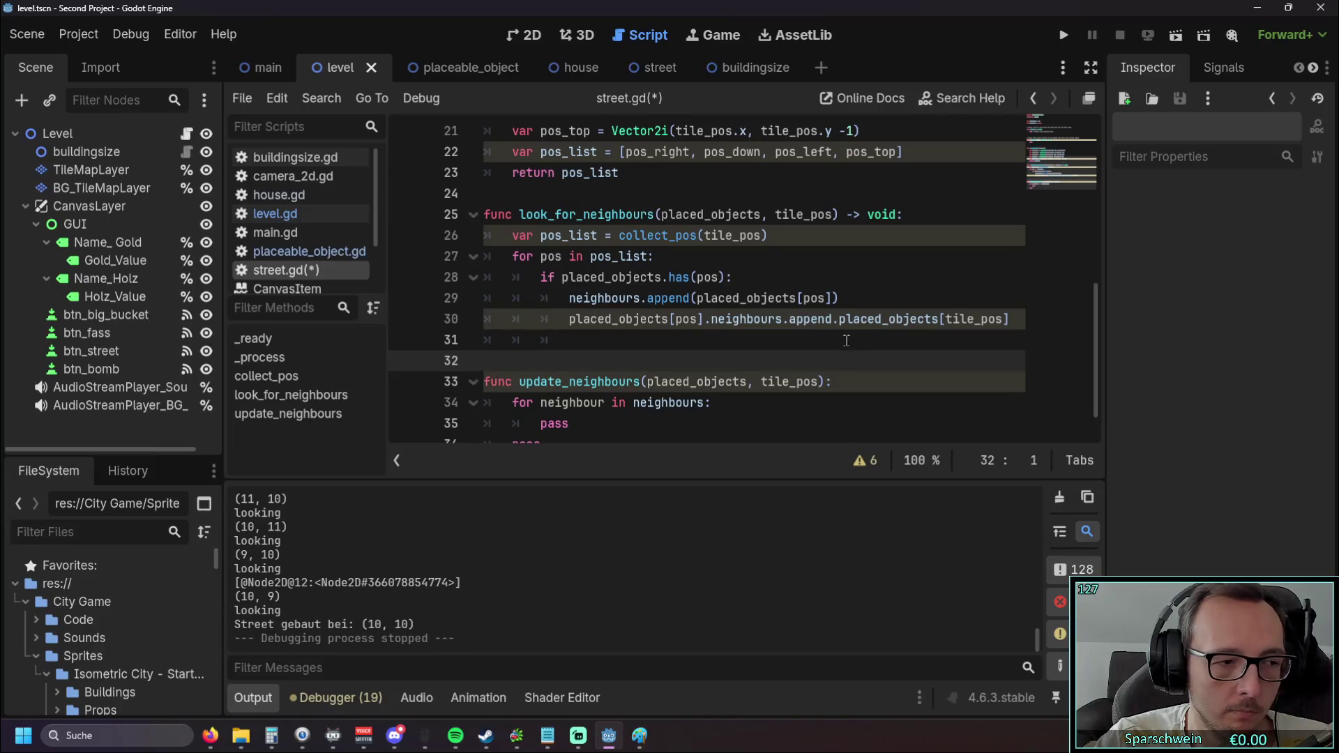
- Replace the append argument so line 30 ends with neighbours.append(self)
drag(832, 320, 1016, 321)
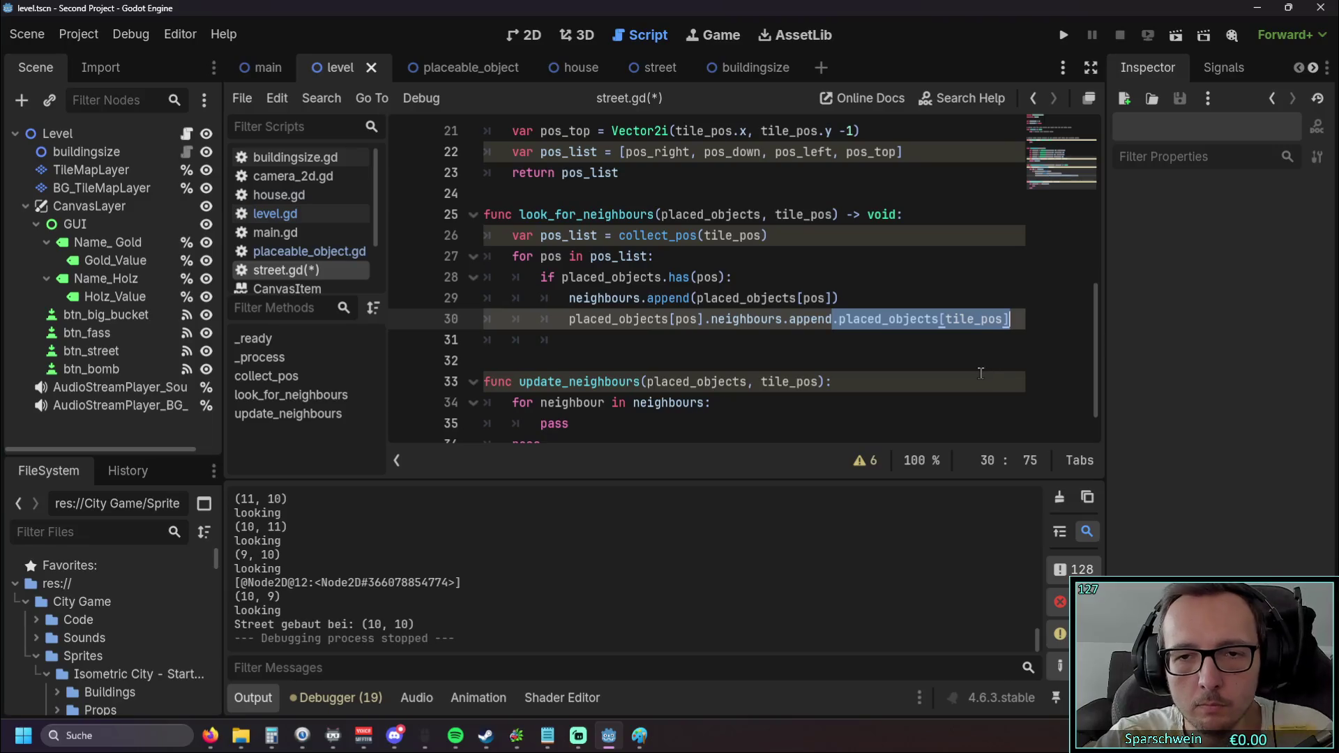
text((self)
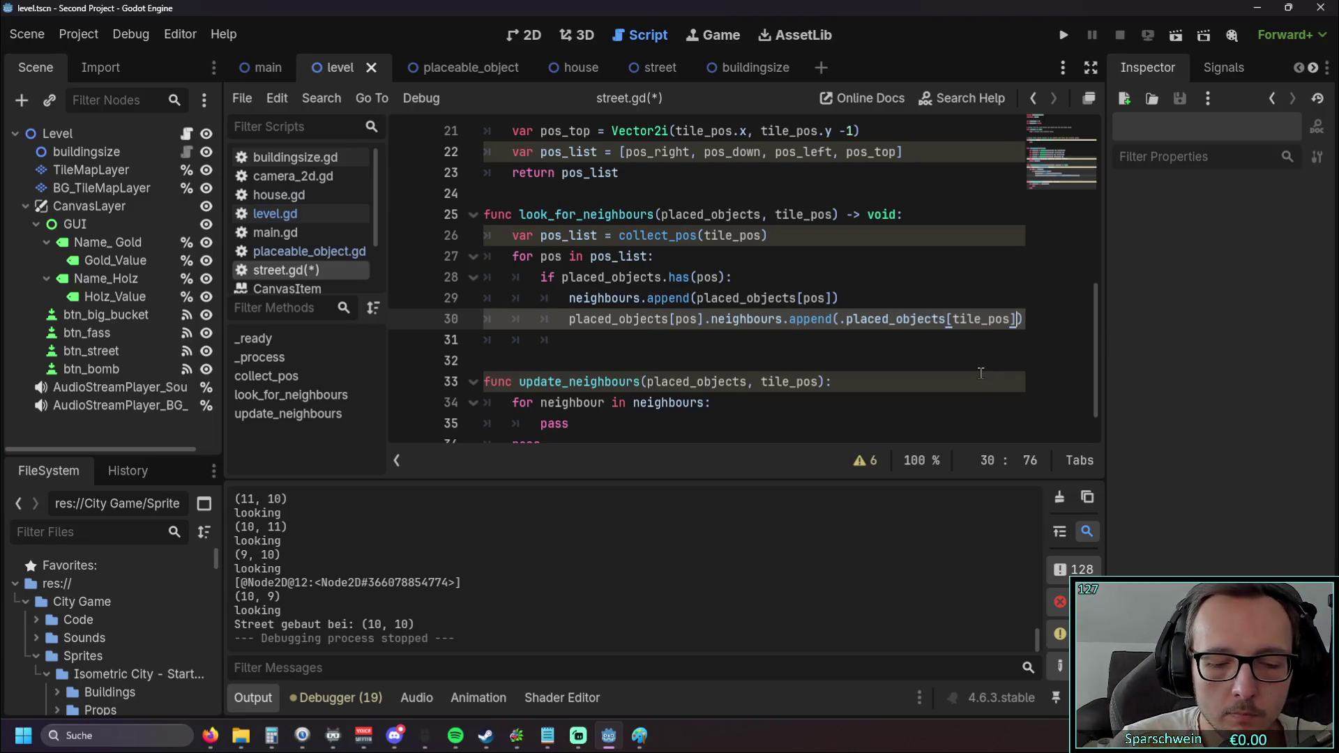
click(989, 318)
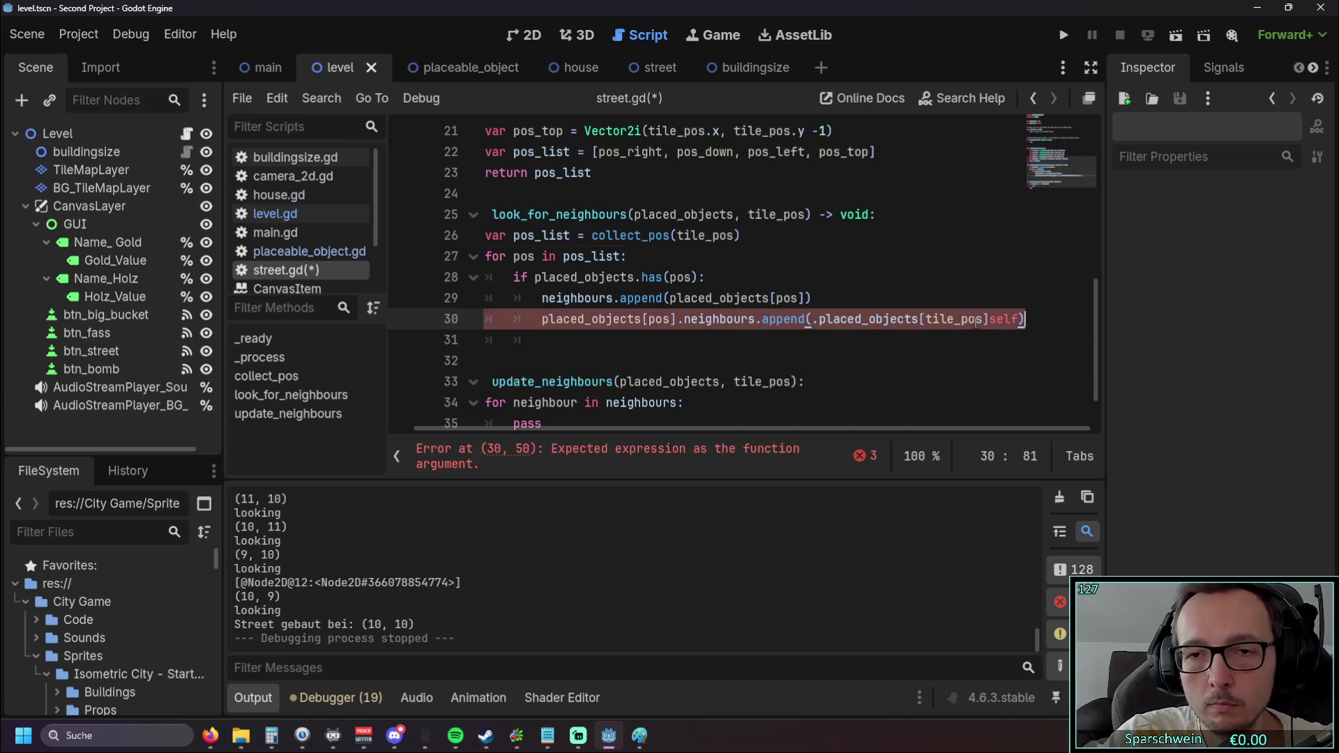
drag(989, 319, 811, 319)
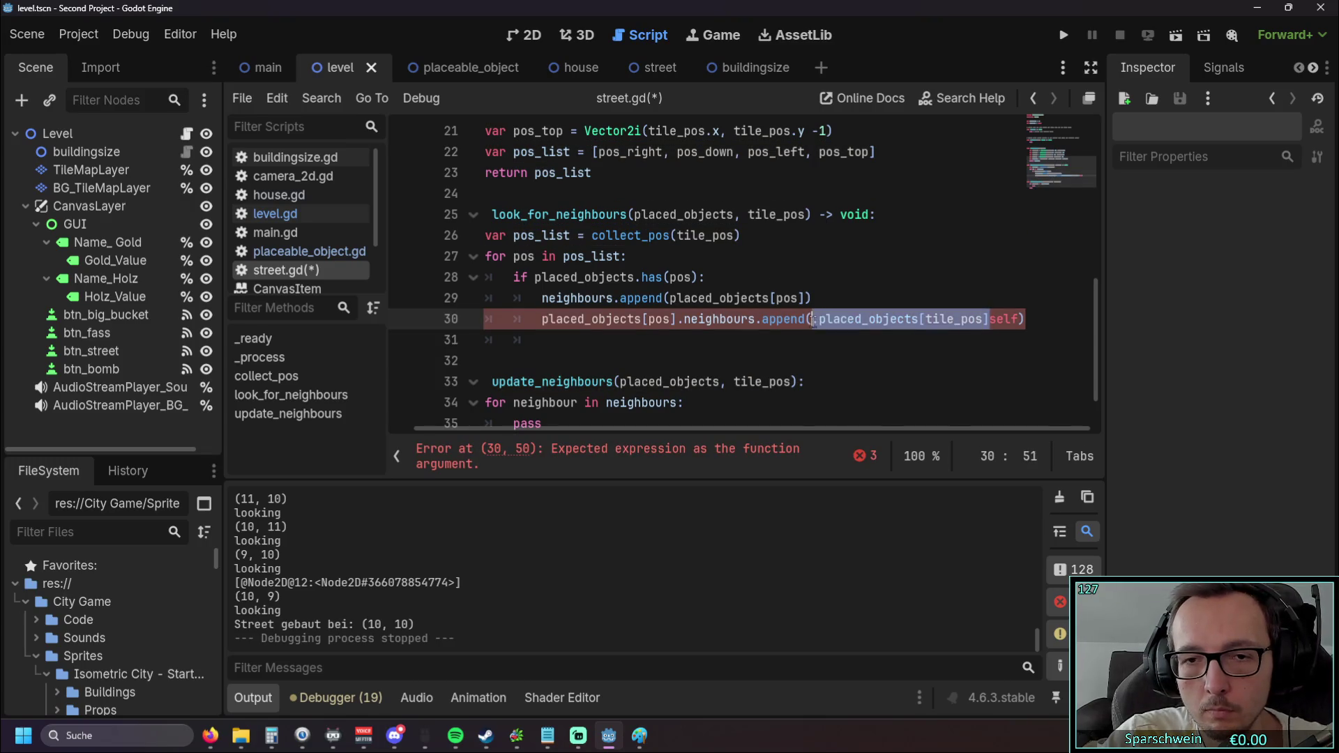
key(BackSpace)
click(852, 353)
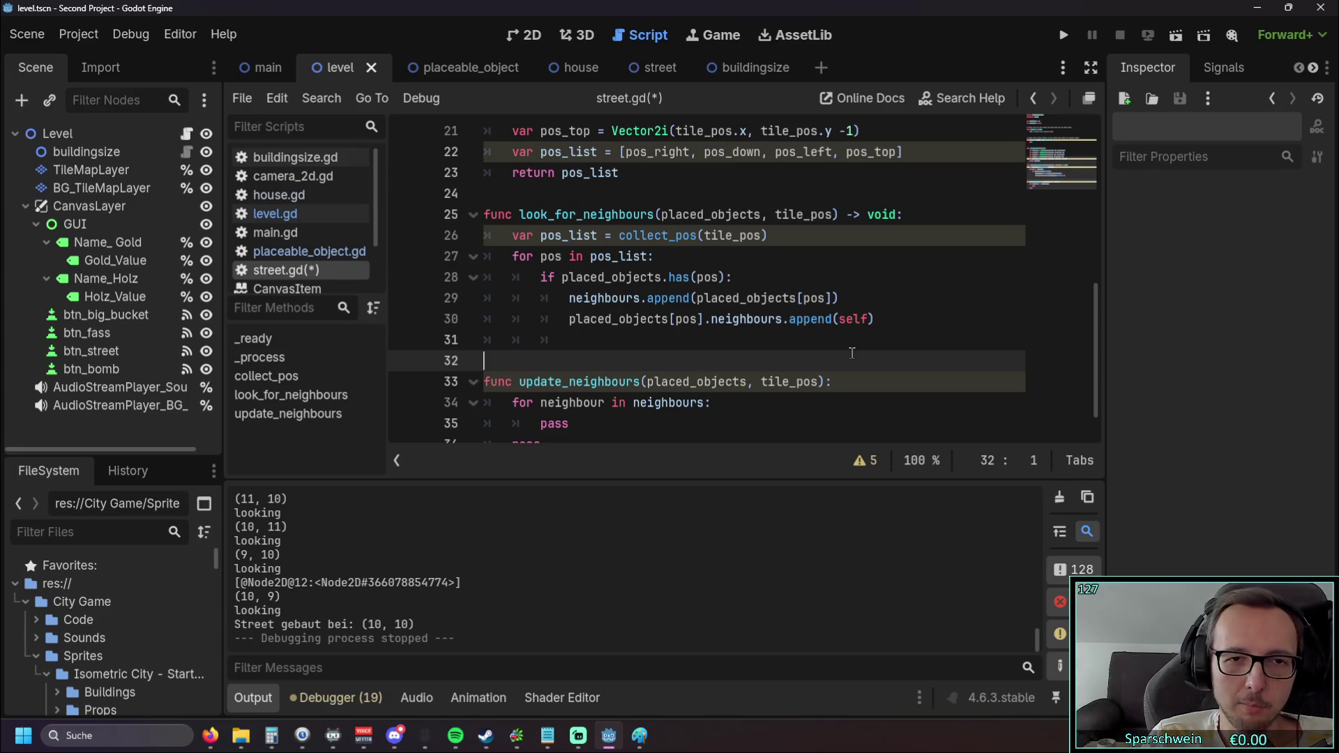
click(473, 214)
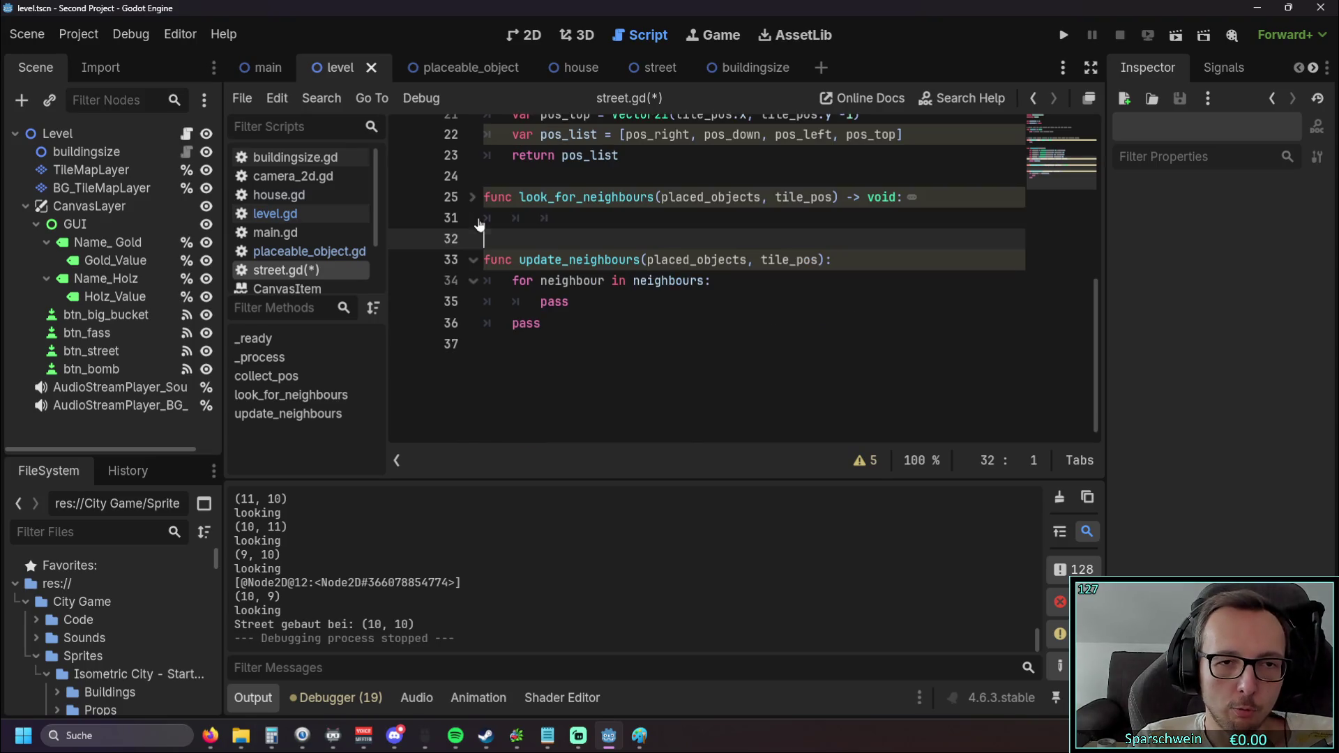
click(473, 260)
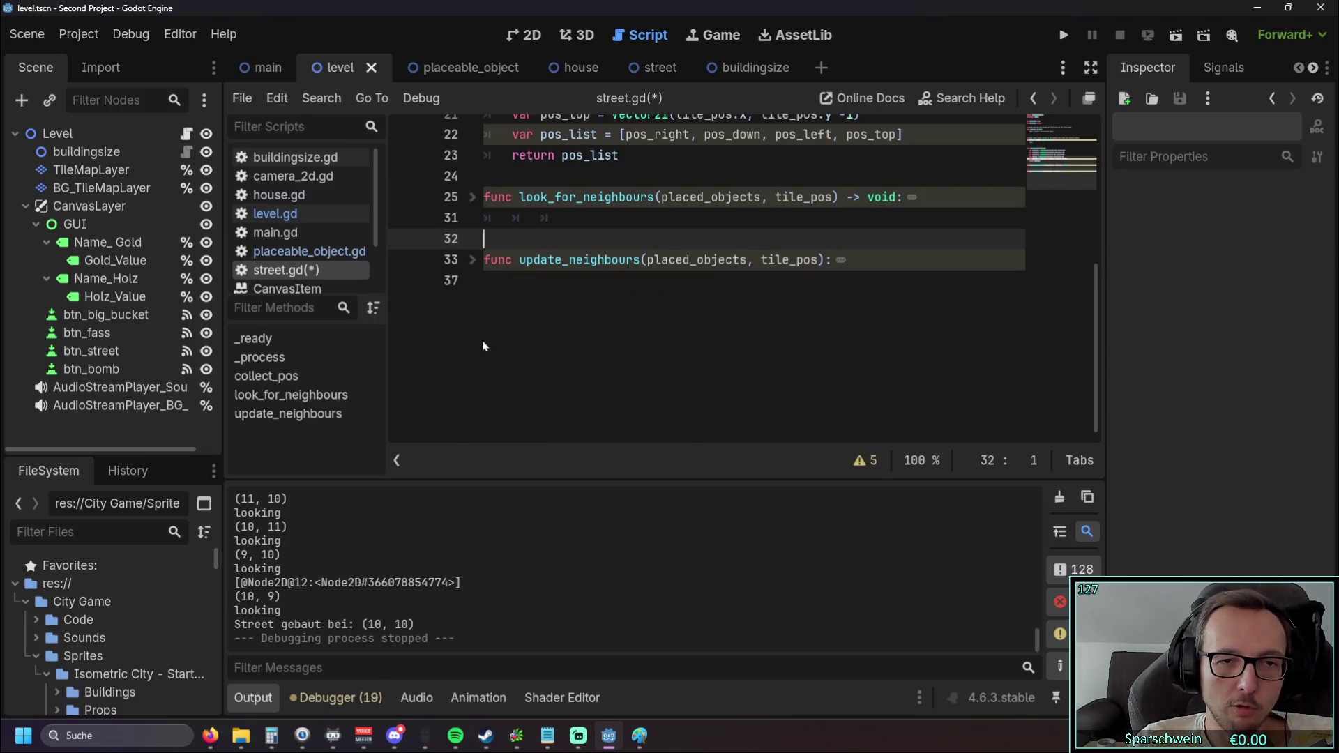
scroll(474, 317, up, 3)
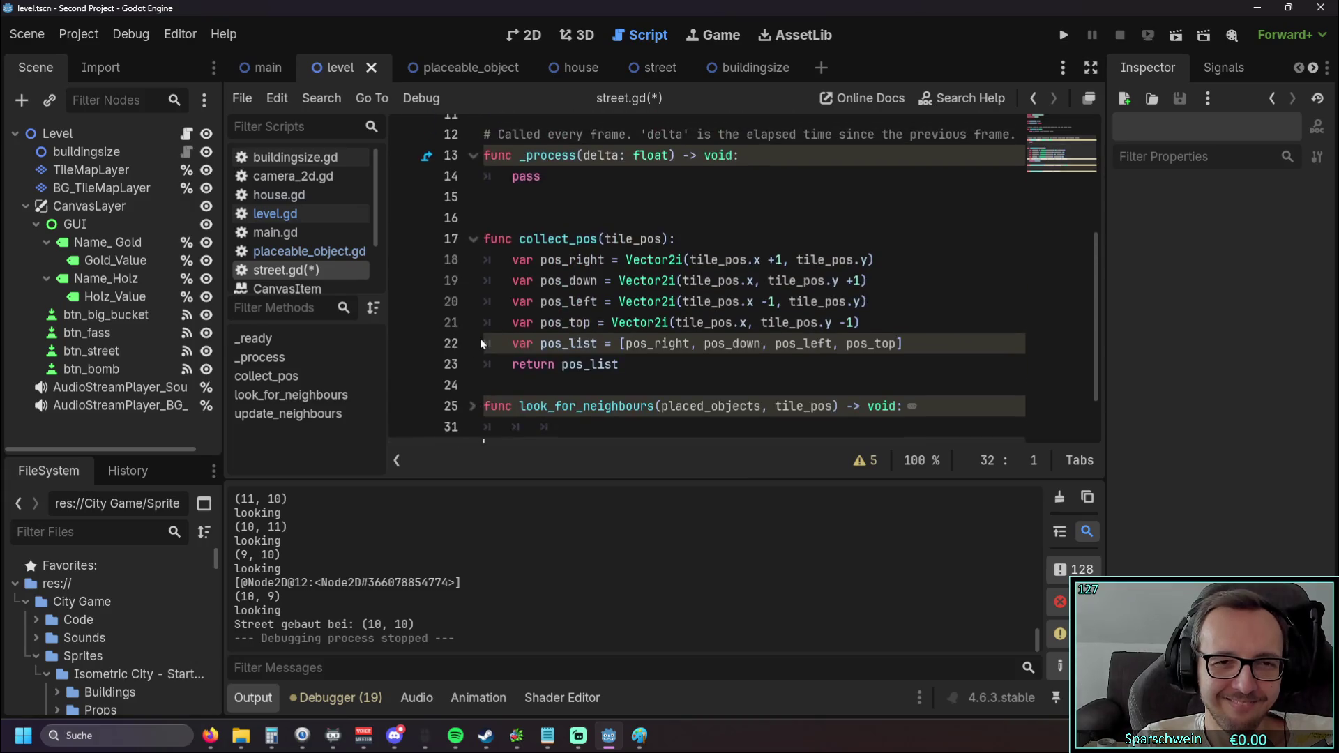
click(472, 406)
click(473, 344)
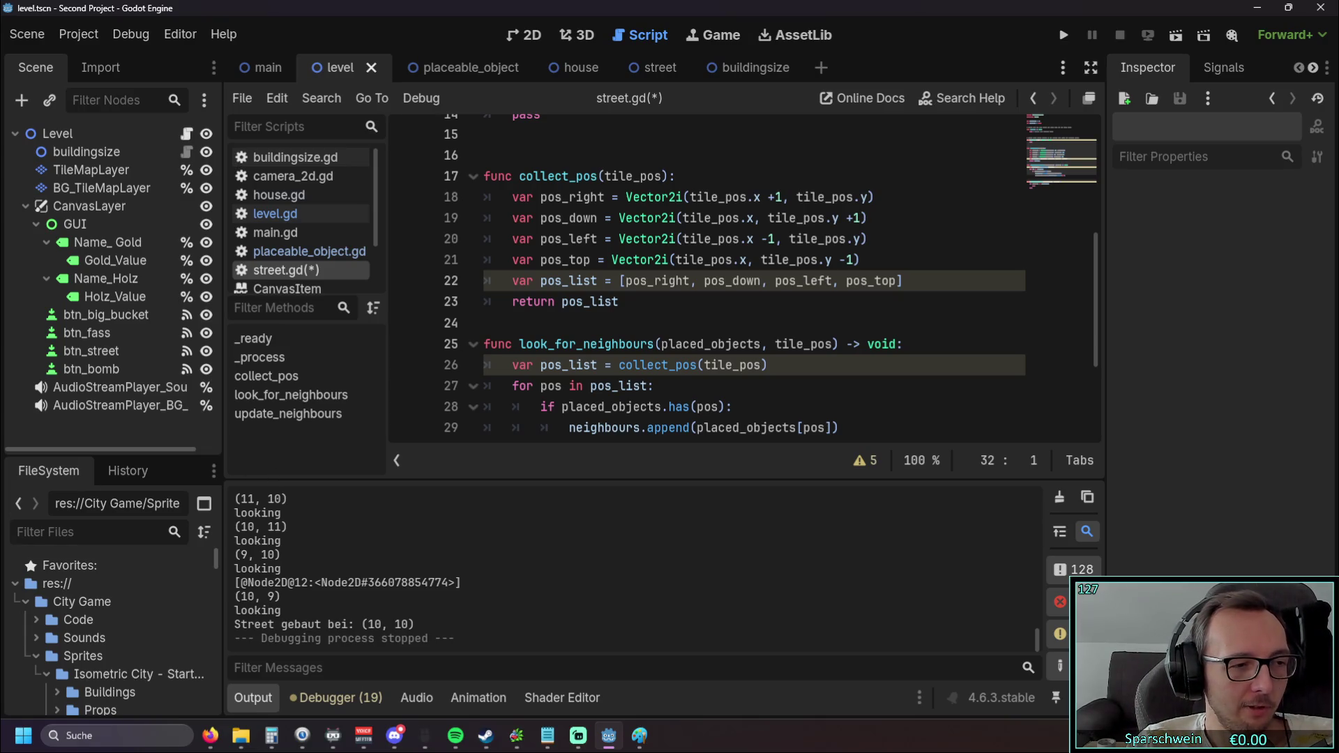
key(alt+Tab)
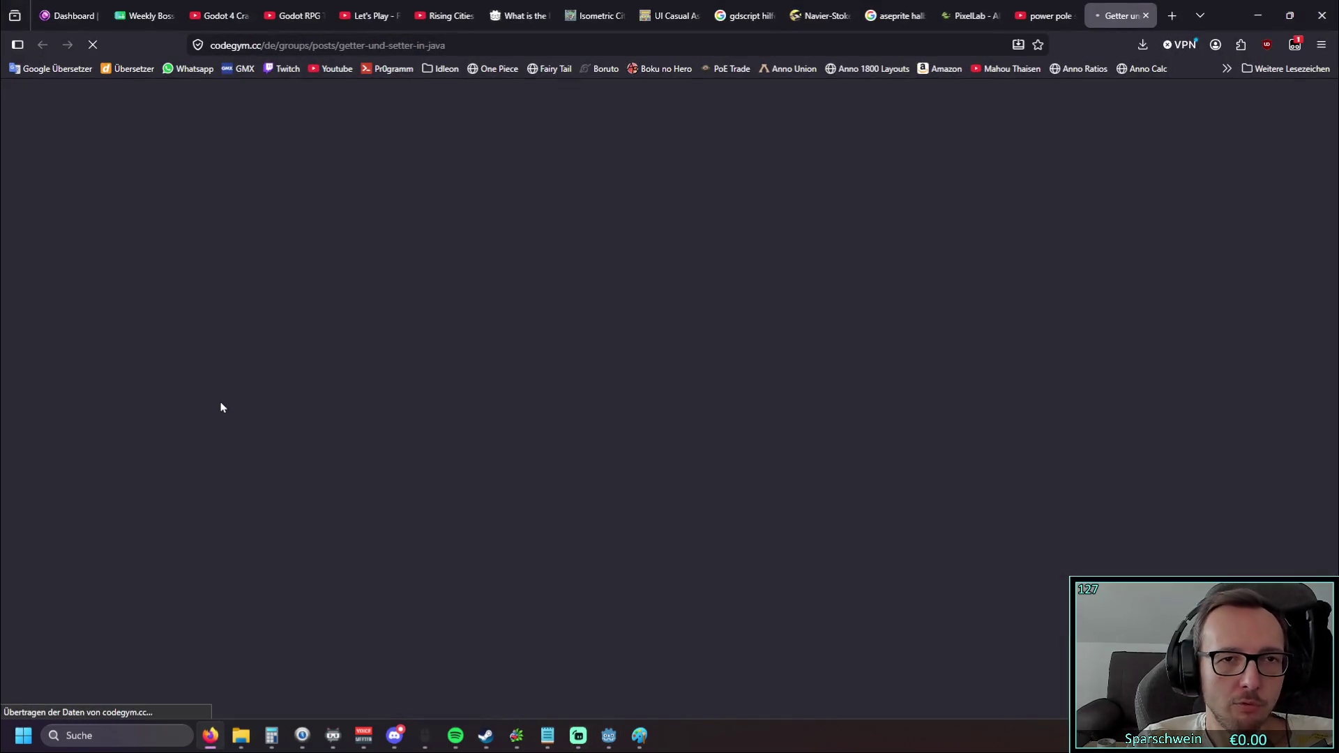
scroll(642, 423, down, 20)
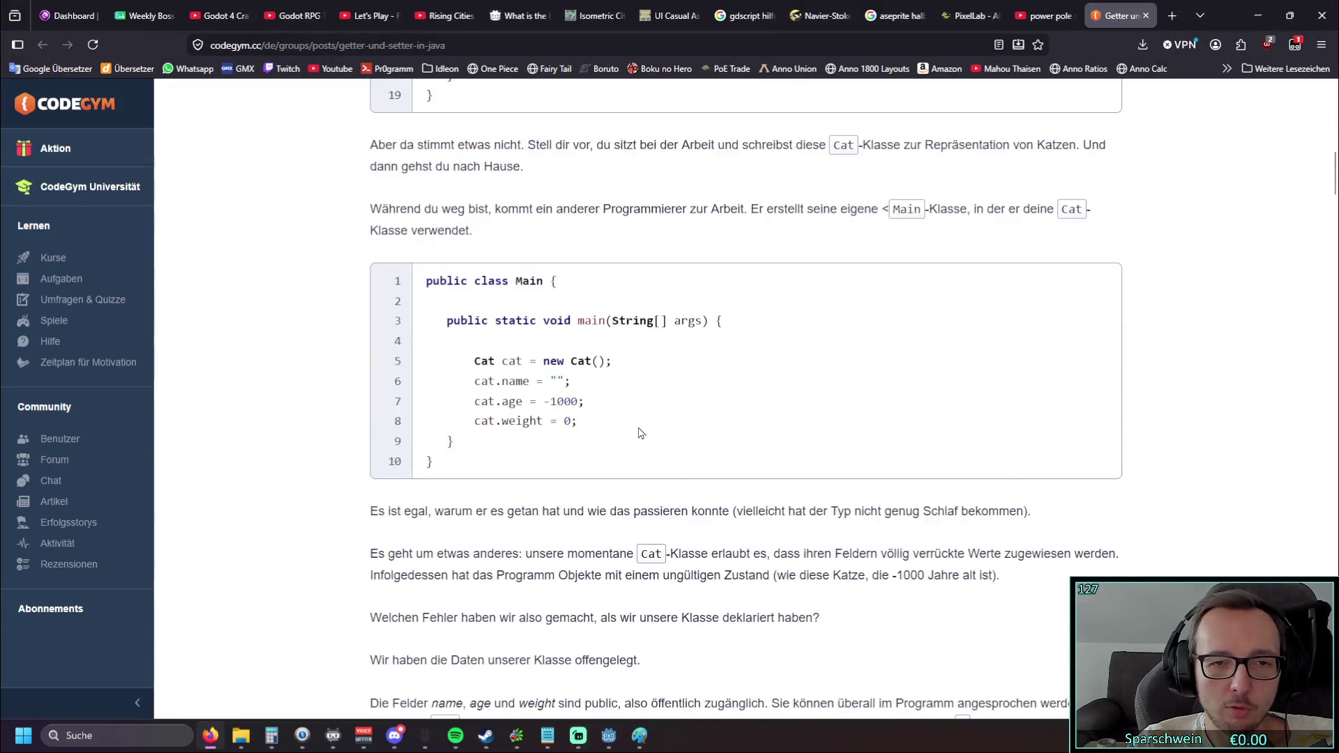
scroll(666, 423, down, 20)
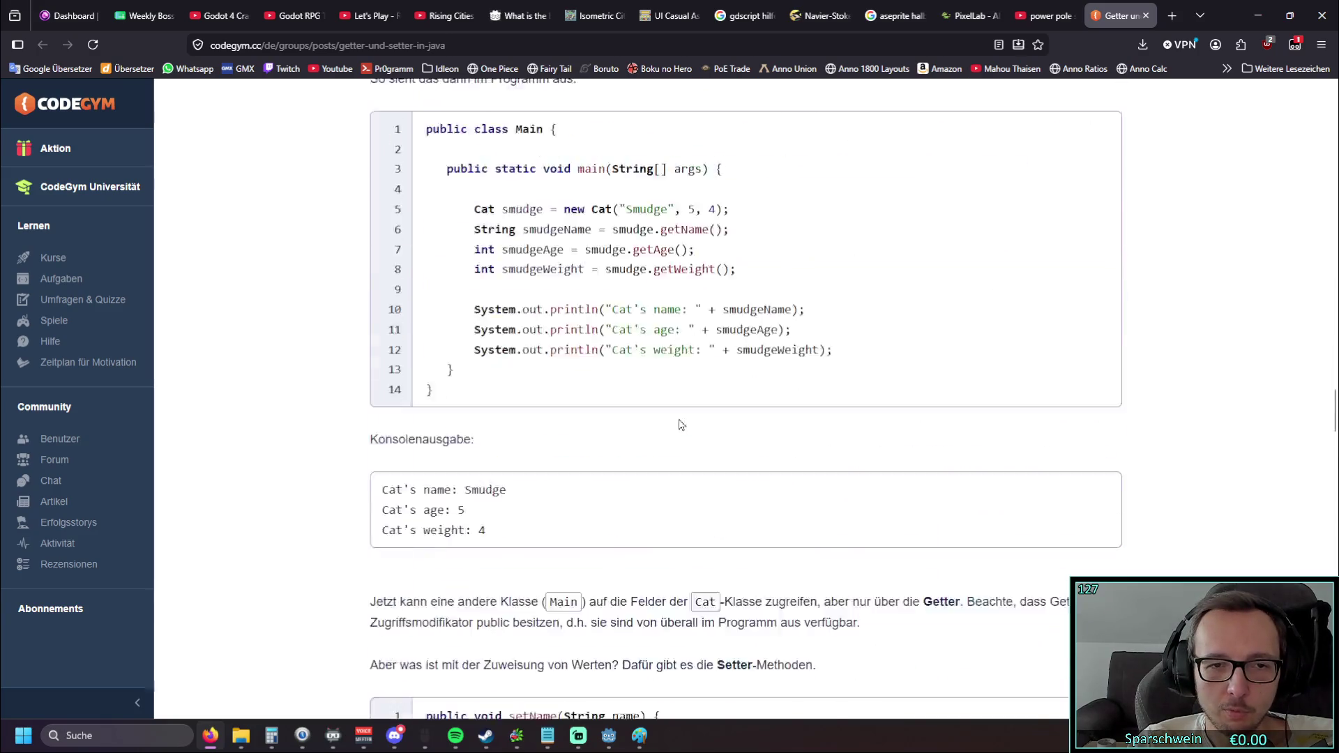
scroll(690, 418, down, 15)
scroll(701, 429, up, 4)
scroll(1296, 465, up, 10)
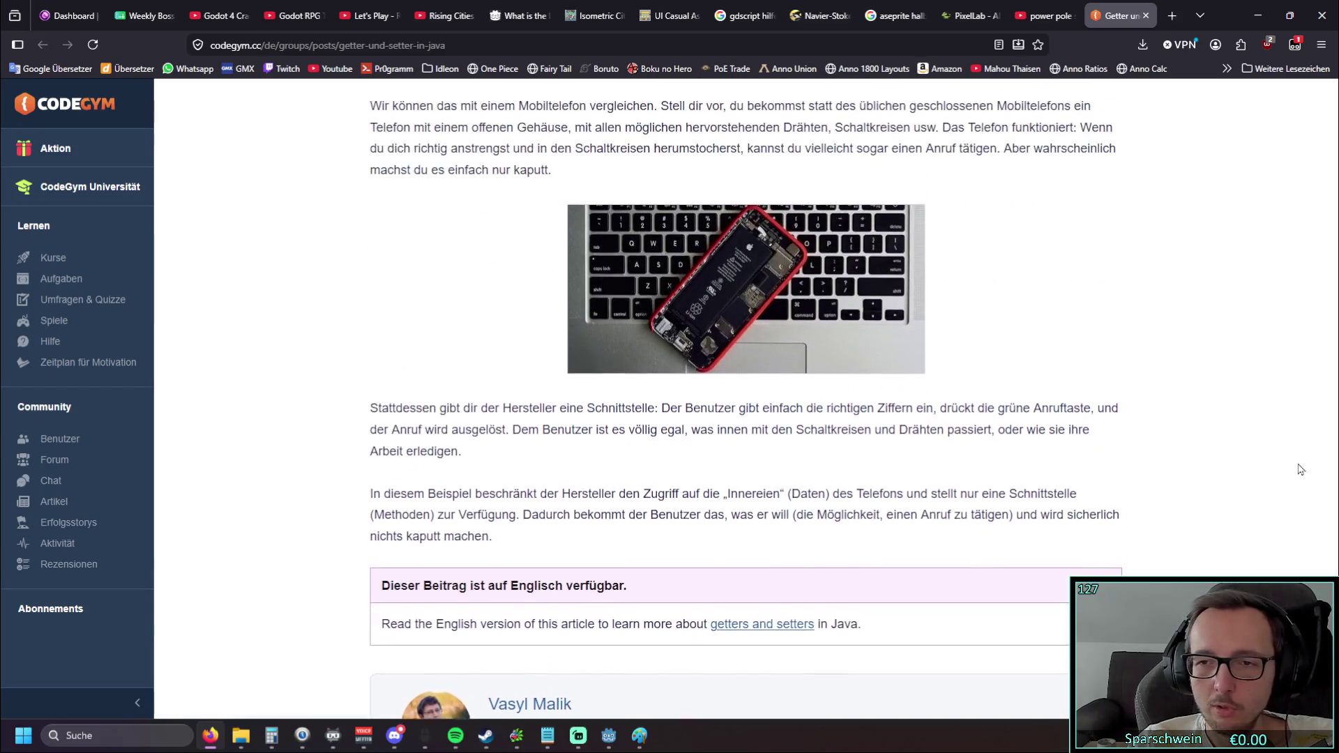
mouse_move(1332, 188)
mouse_down()
mouse_move(1332, 94)
mouse_move(1332, 159)
mouse_up()
scroll(1228, 170, up, 9)
scroll(1055, 262, down, 4)
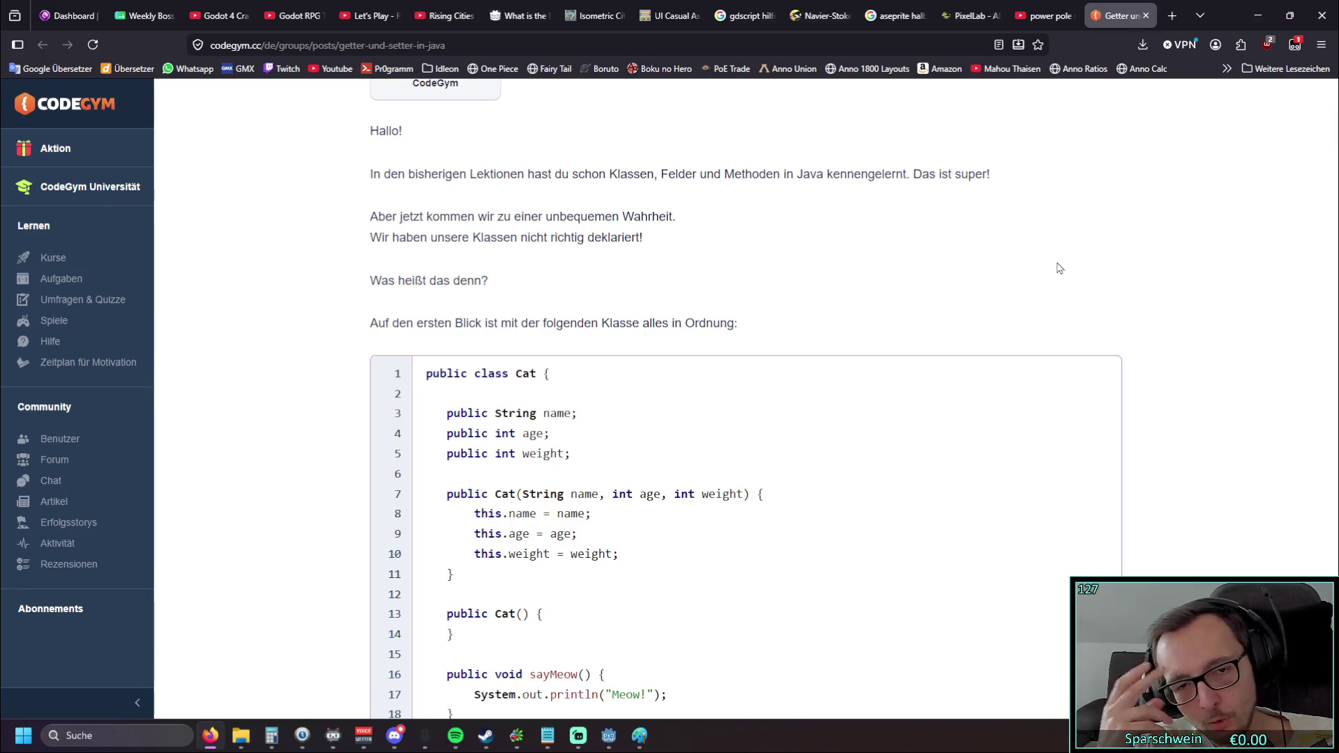
drag(583, 373, 457, 396)
click(440, 373)
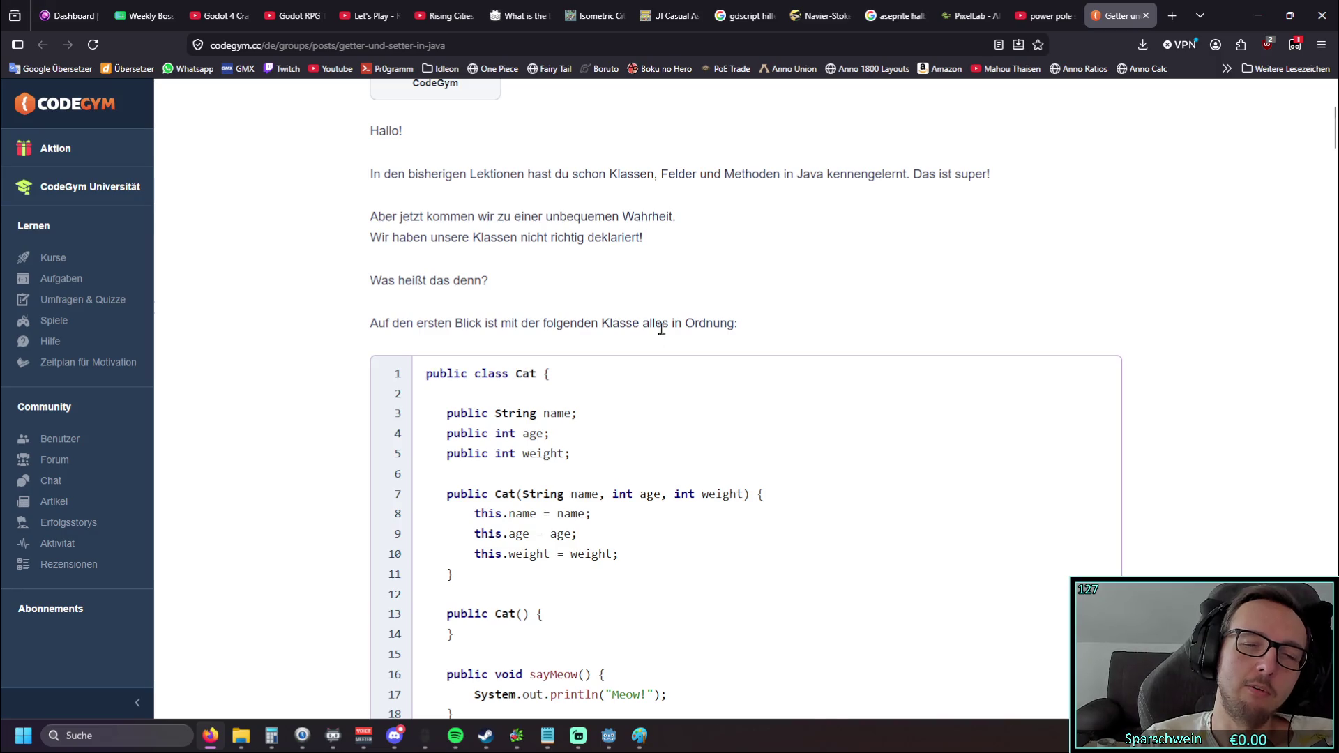
mouse_move(575, 377)
mouse_down()
mouse_move(428, 371)
mouse_move(575, 385)
mouse_up()
click(491, 392)
click(574, 385)
drag(475, 375, 541, 375)
click(590, 377)
click(1257, 16)
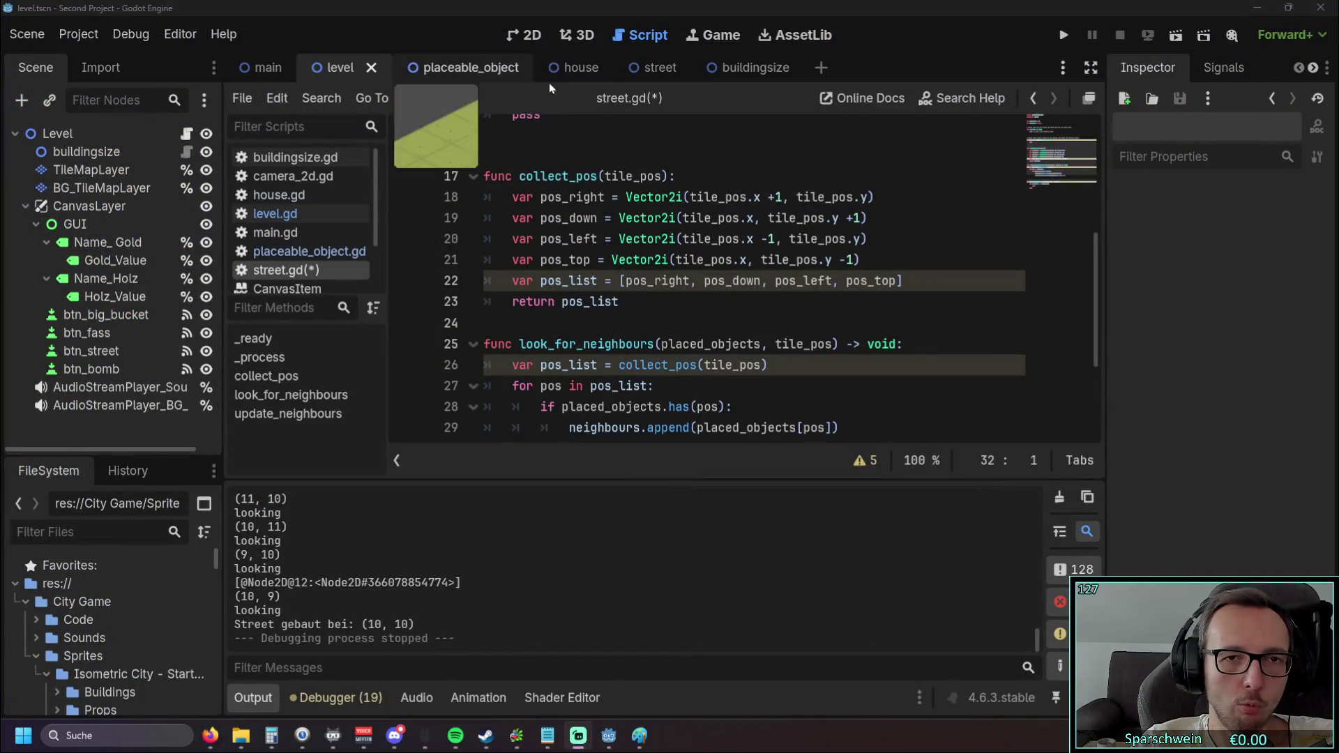
- Visit the house and level scene tabs, then switch to the Firefox CodeGym article
click(579, 67)
click(341, 67)
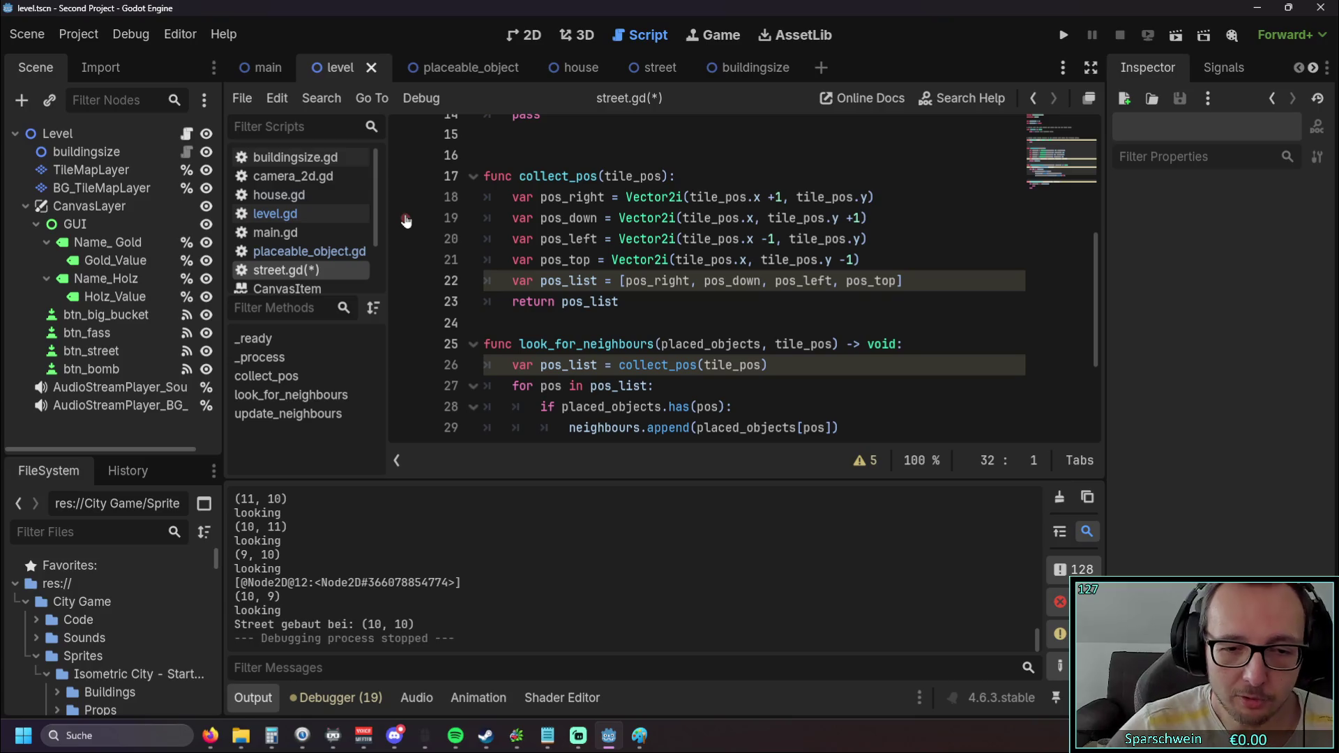
key(alt+Tab)
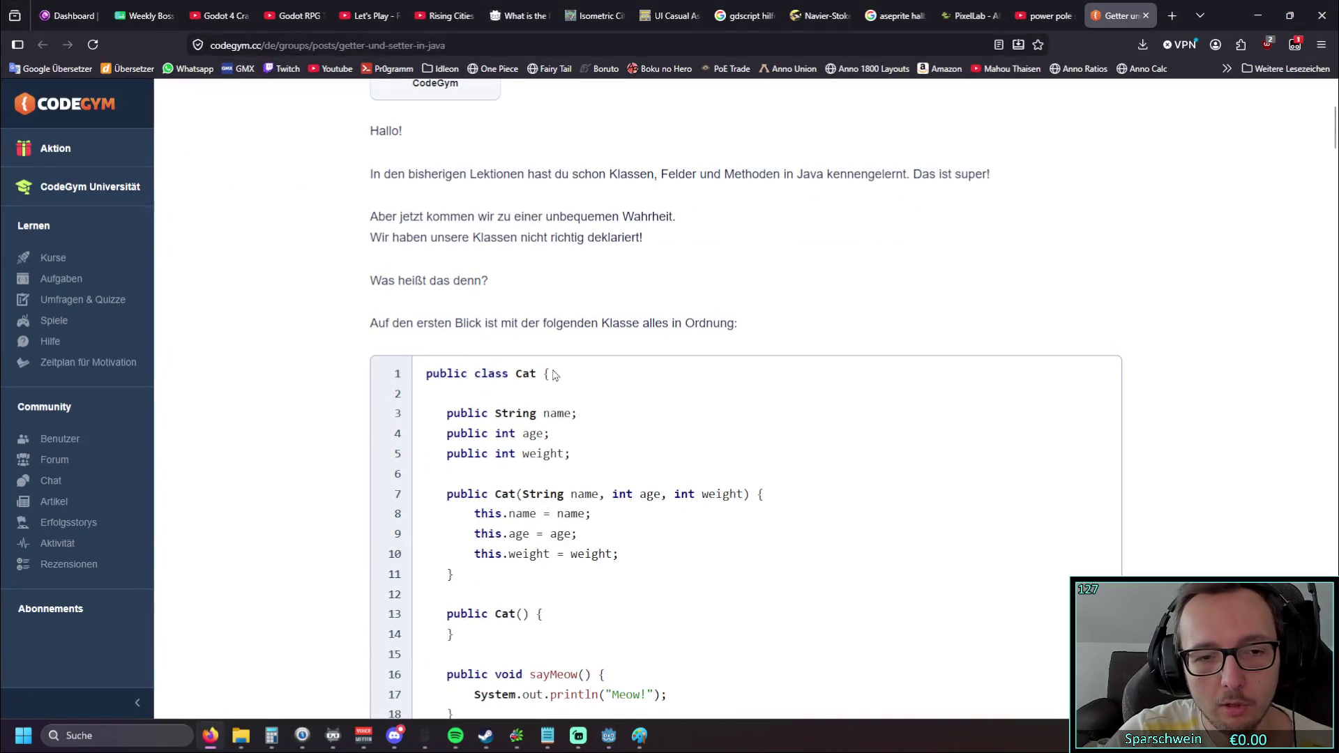
- Scroll the CodeGym article briefly, then switch back to street.gd in Godot
scroll(1205, 95, down, 3)
scroll(1205, 96, up, 1)
key(alt+Tab)
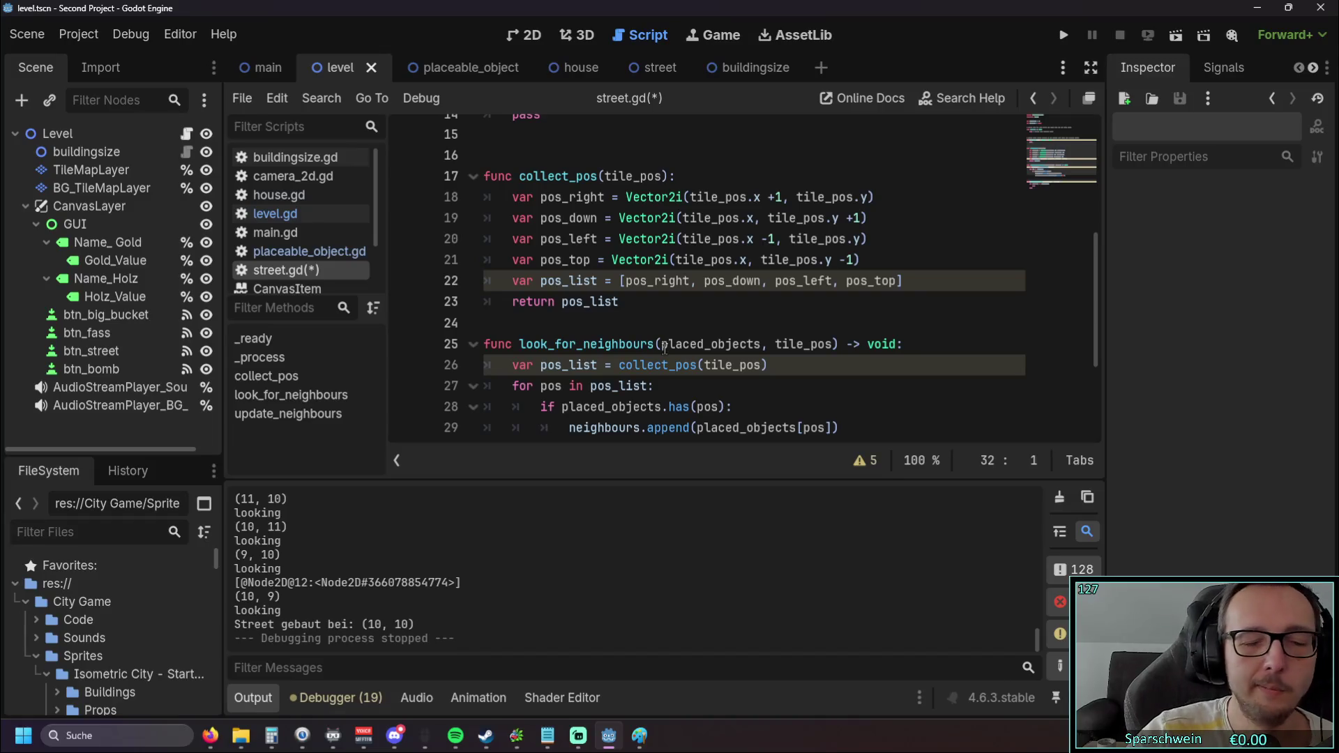
key(alt+Tab)
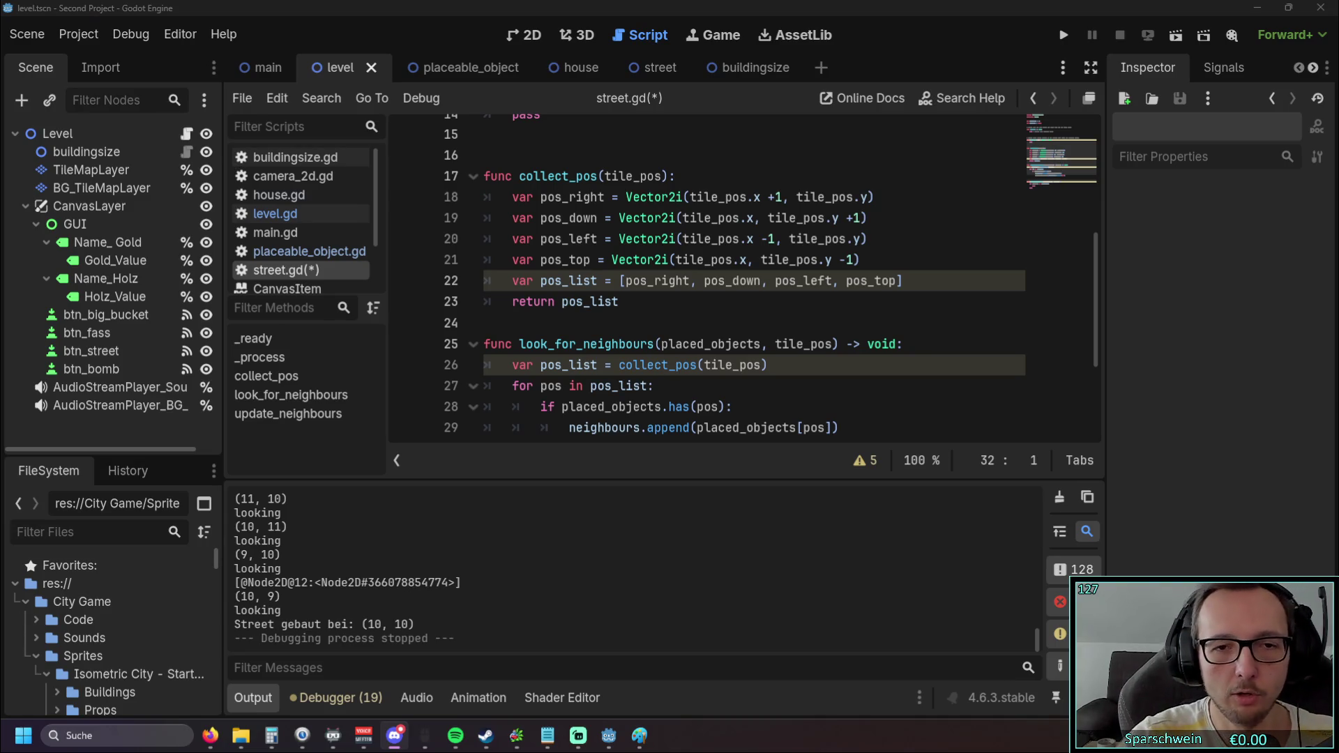
click(634, 344)
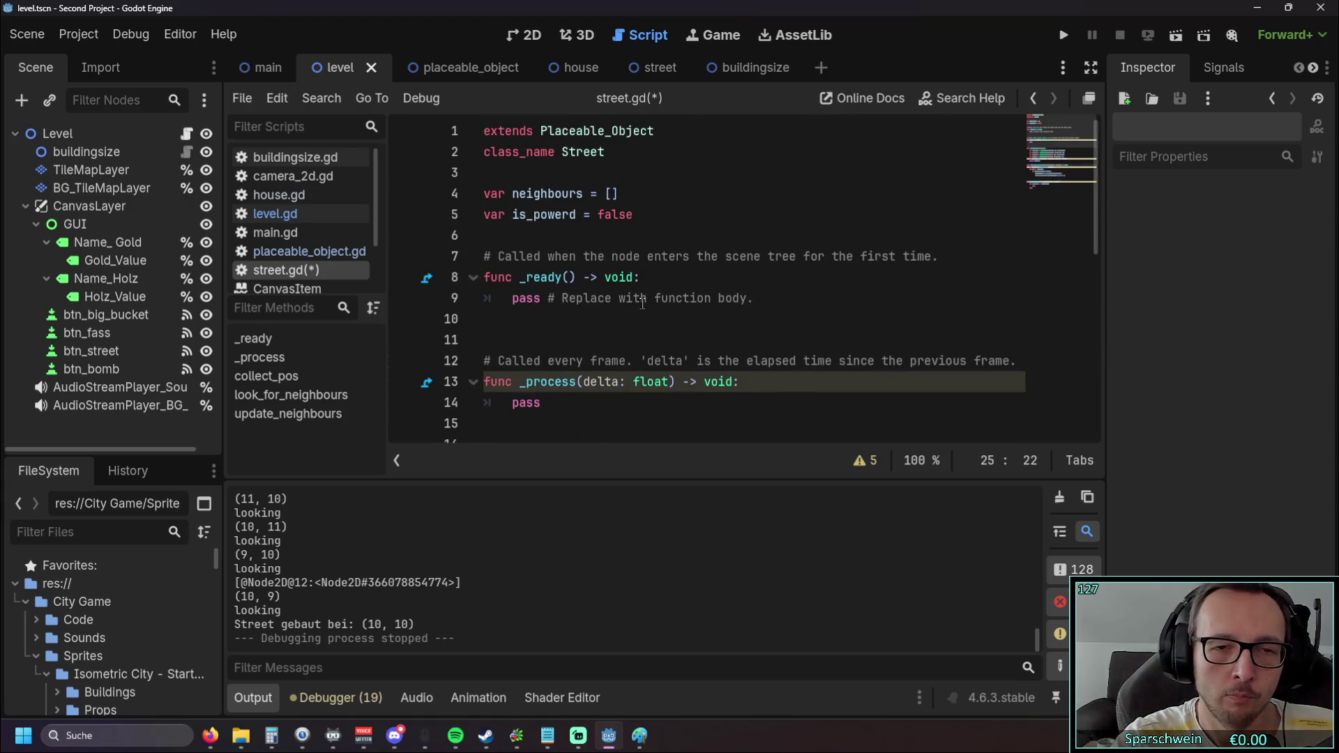
scroll(642, 304, down, 7)
scroll(642, 303, up, 7)
click(601, 151)
drag(600, 149, 477, 156)
scroll(645, 256, down, 5)
scroll(645, 256, down, 2)
click(648, 320)
scroll(690, 299, down, 3)
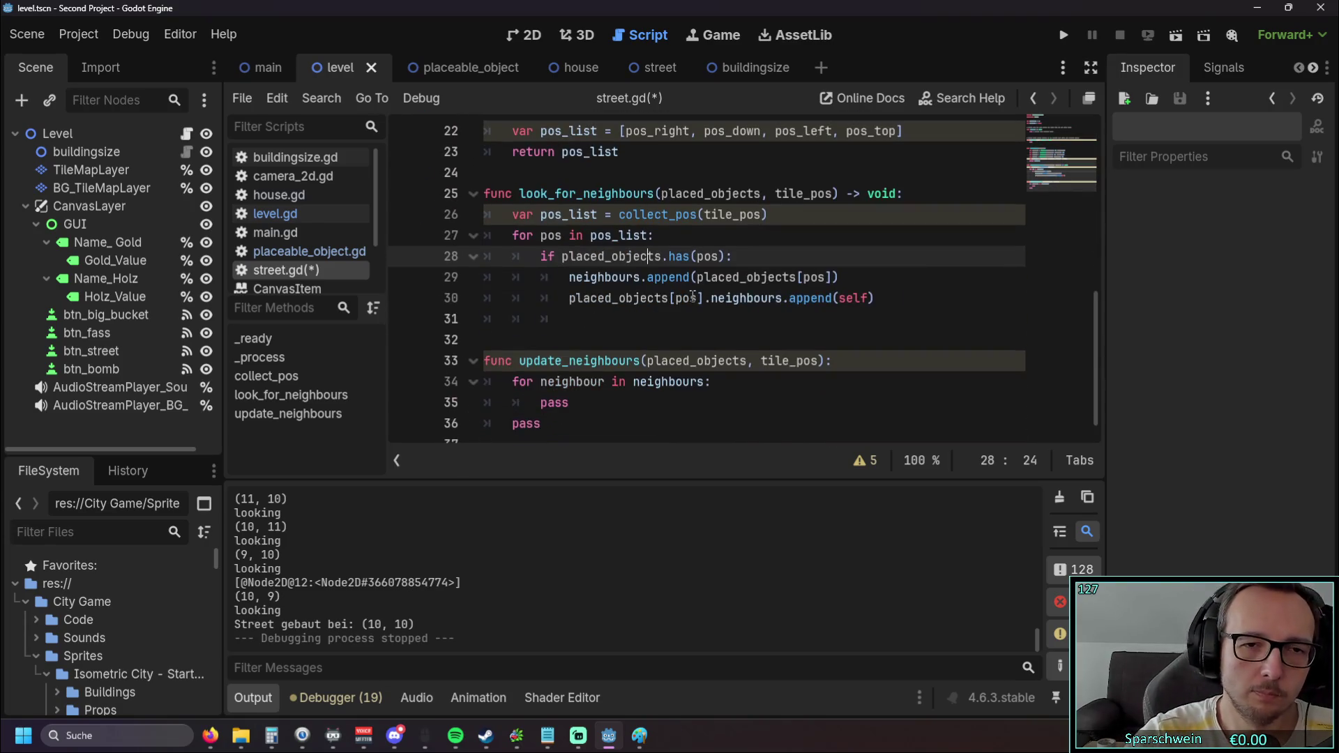
mouse_move(692, 297)
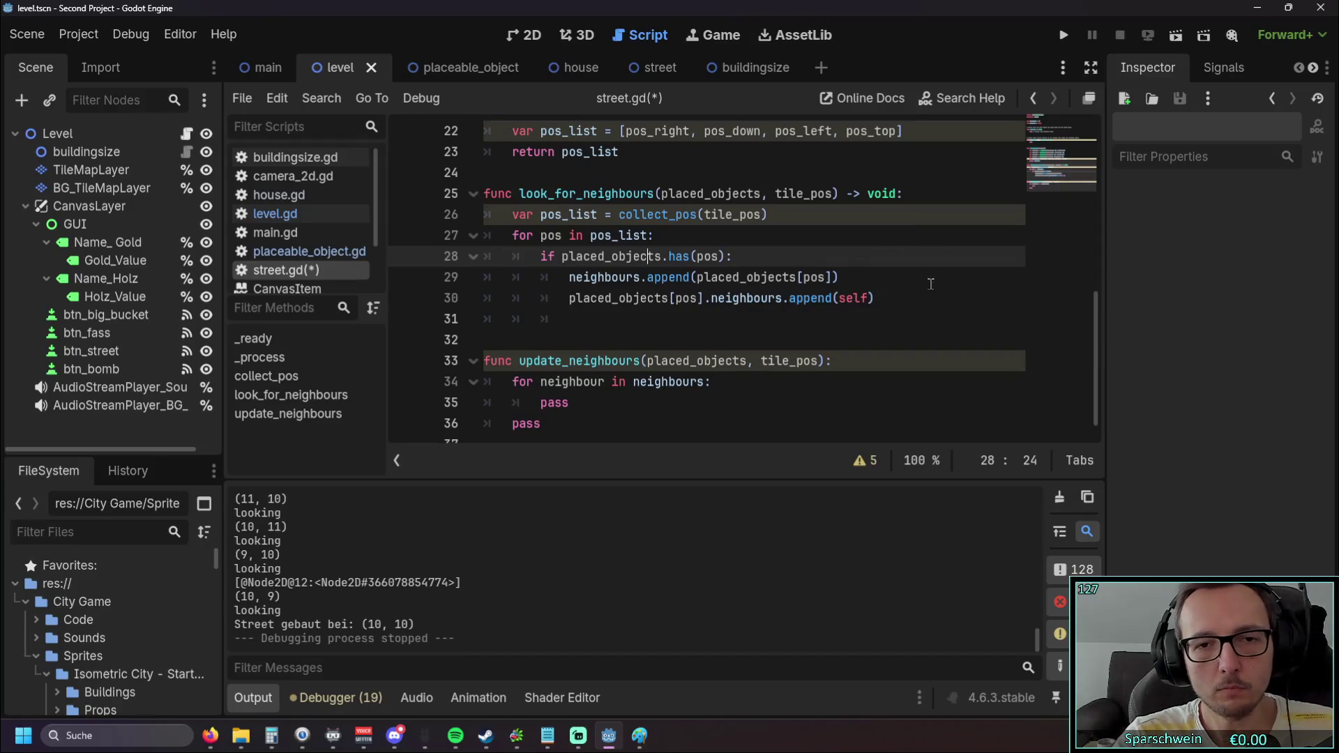
click(907, 304)
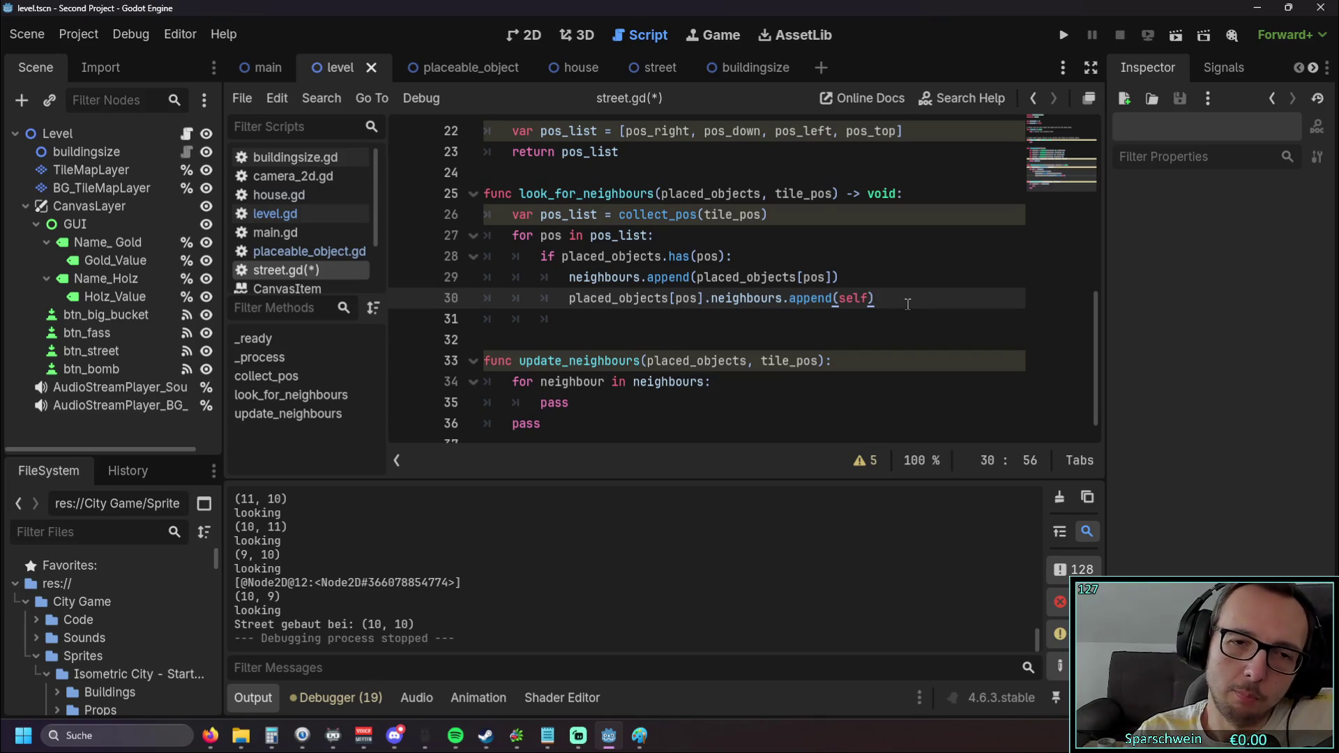
key(Up)
key(Down)
key(Down)
key(Down)
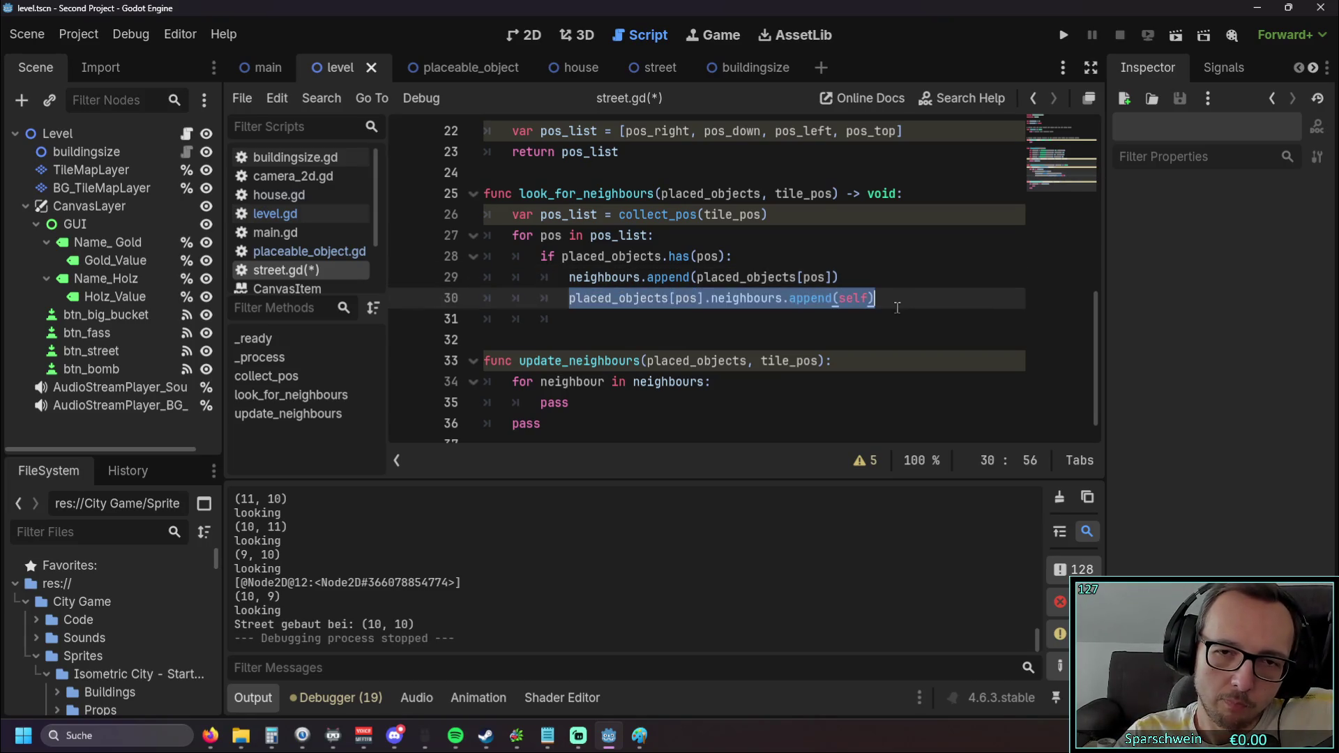
double_click(565, 301)
key(Right)
key(Right)
key(Right)
key(Down)
key(Up)
double_click(596, 301)
key(Down)
key(Down)
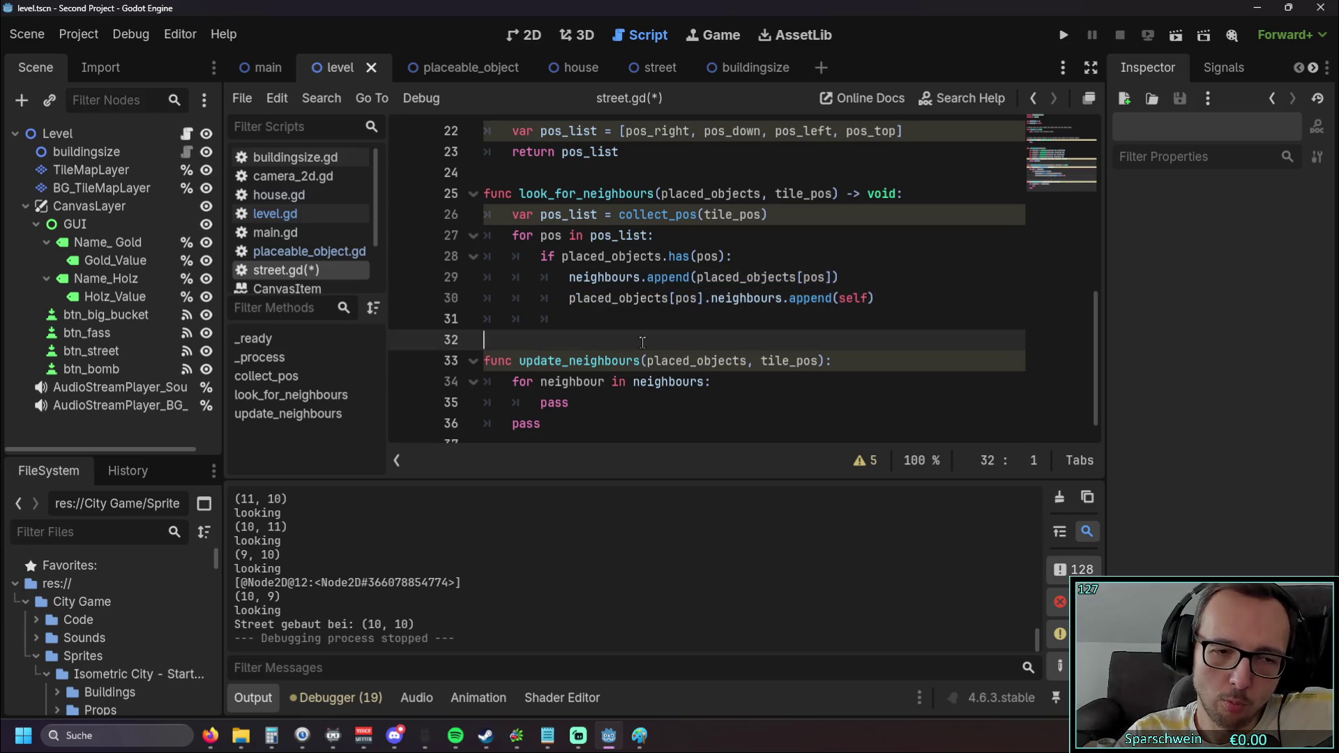
drag(557, 302, 702, 301)
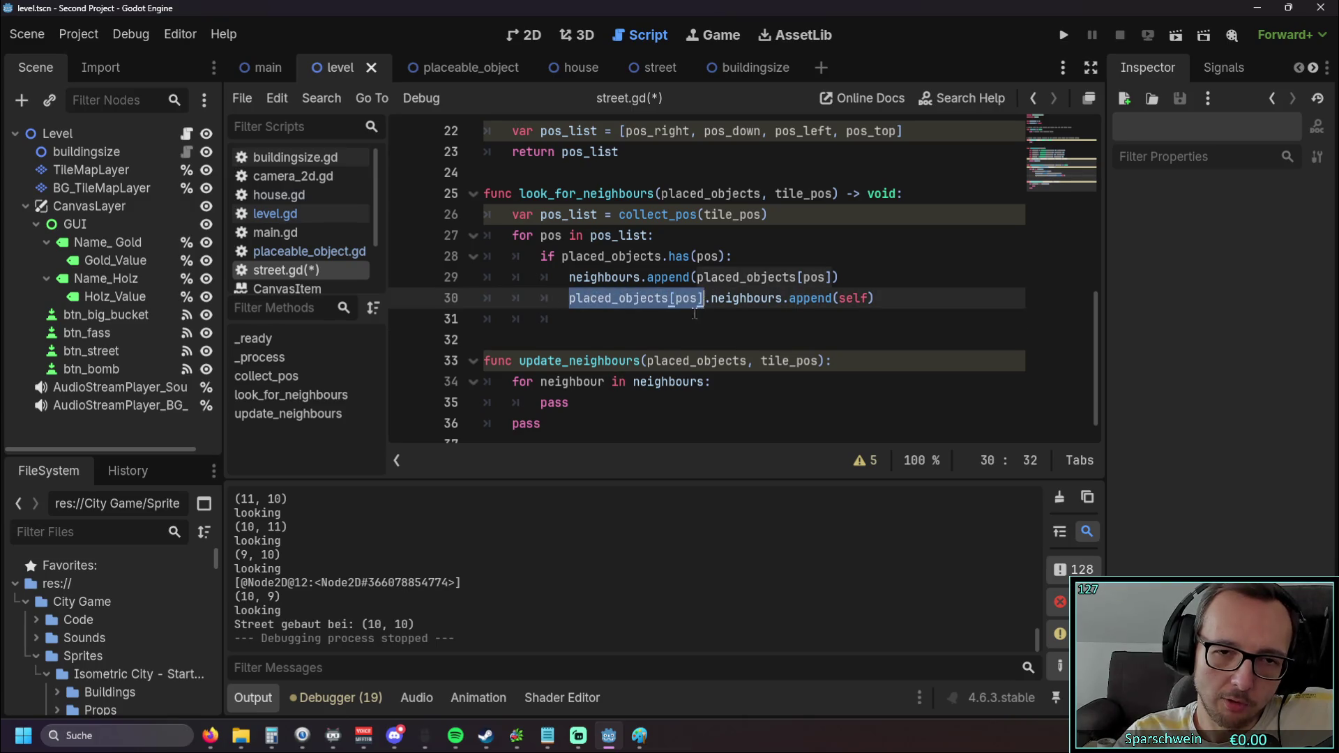
double_click(321, 588)
drag(247, 588, 457, 583)
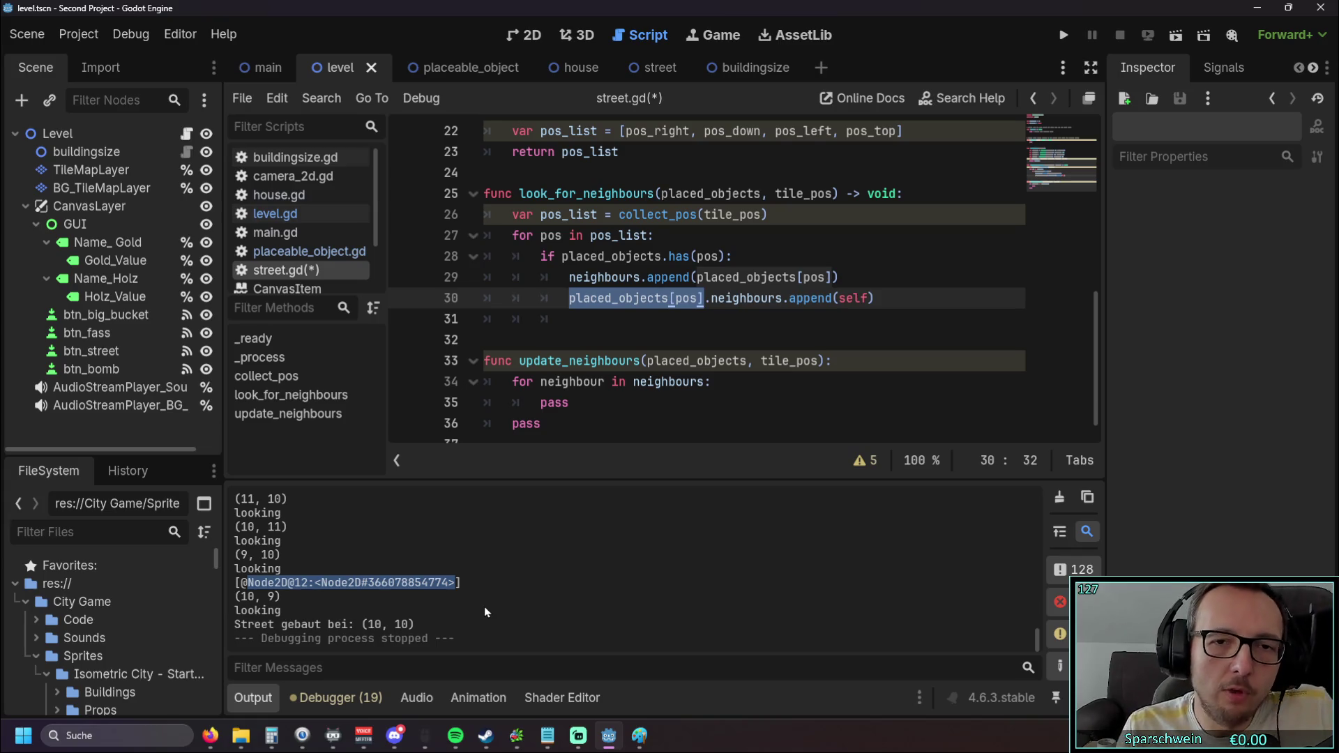
click(725, 317)
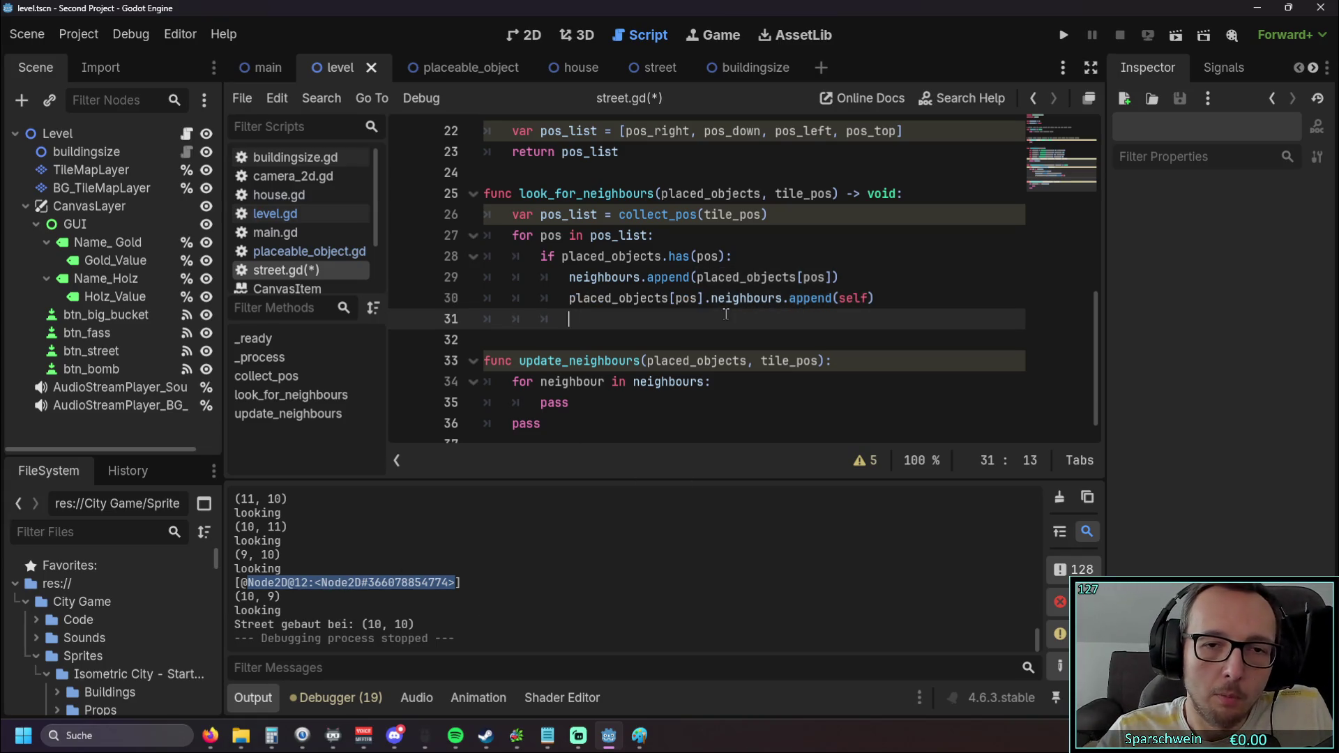
double_click(710, 298)
click(788, 298)
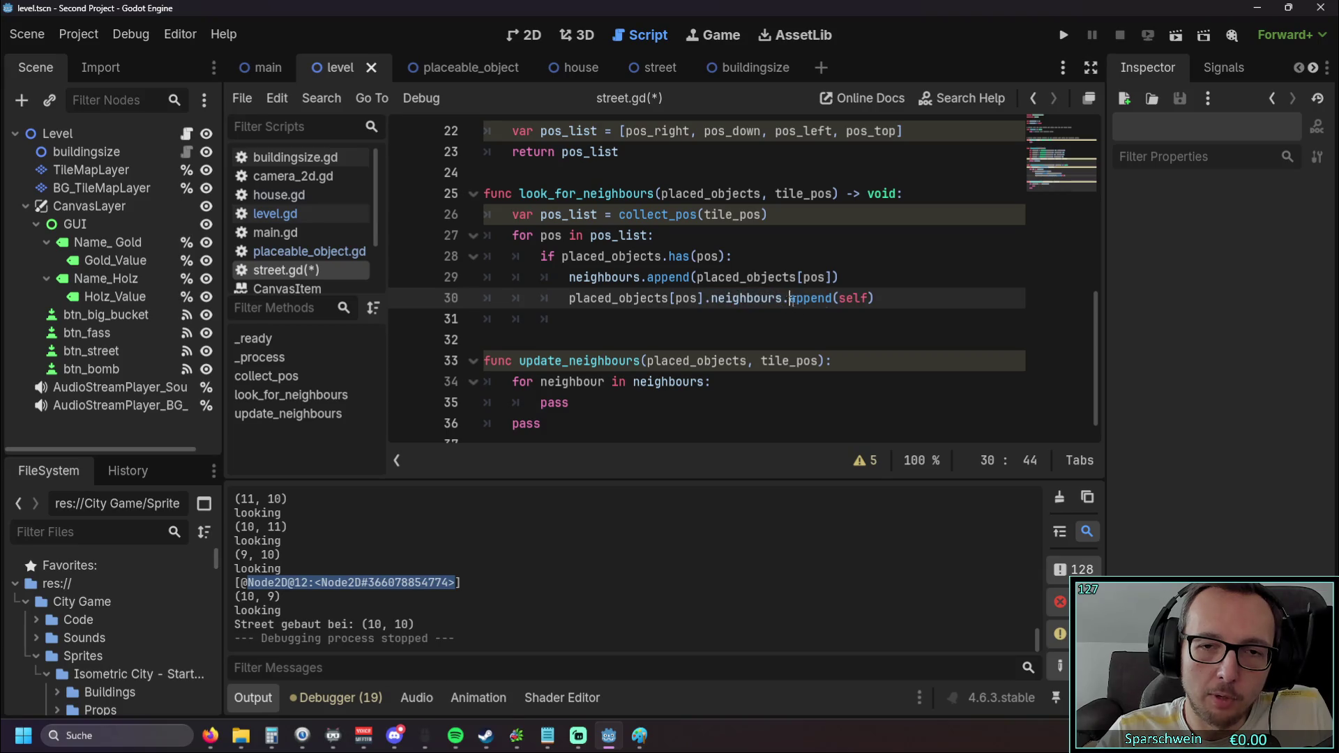
click(870, 337)
drag(541, 193, 653, 235)
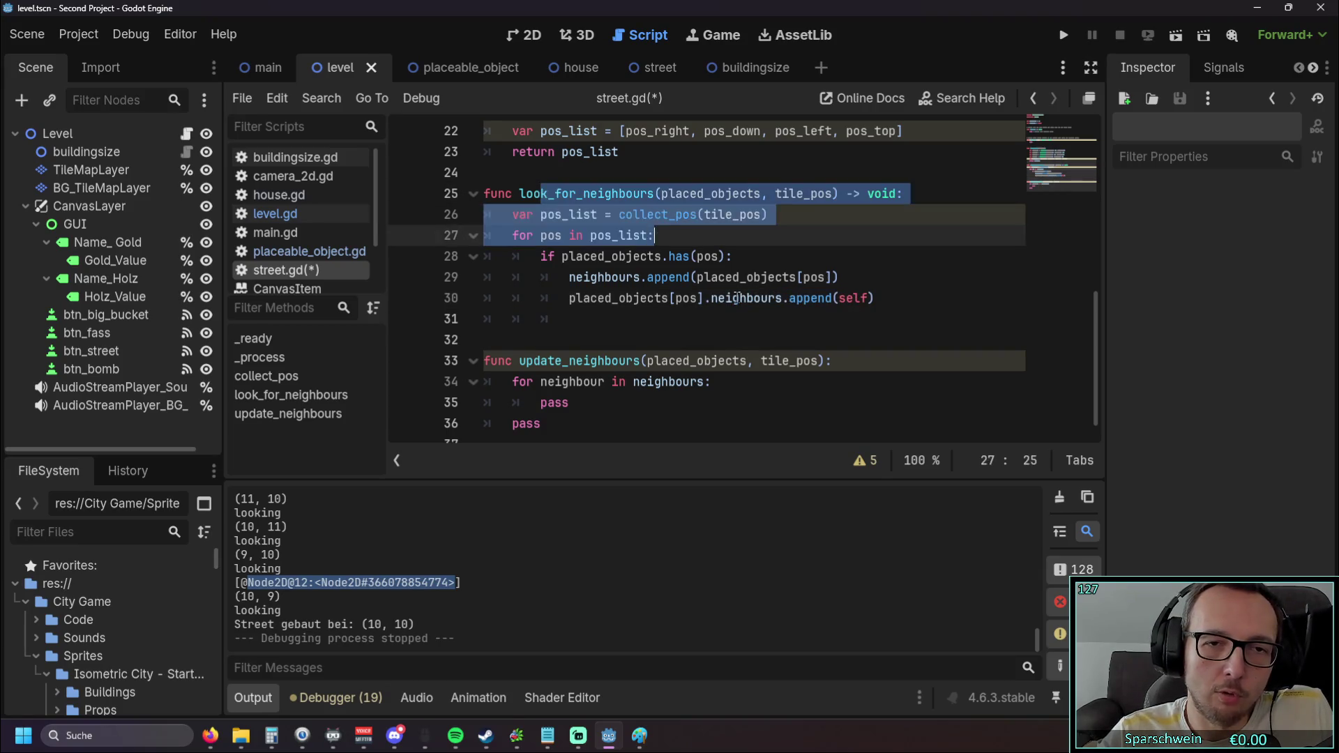
drag(735, 297, 741, 320)
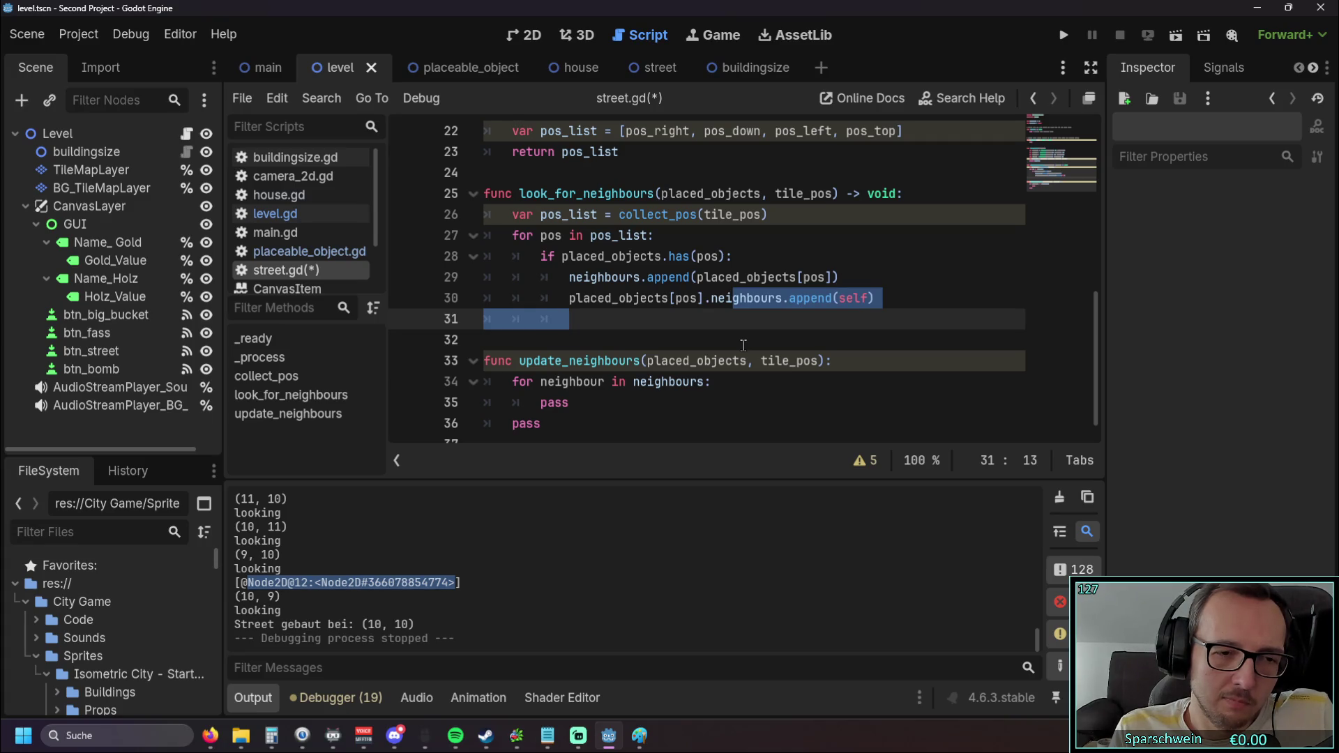
- Mark placed_objects[pos] and the Node2D log entry, then inspect btn_big_bucket in the Scene dock
click(492, 576)
click(573, 298)
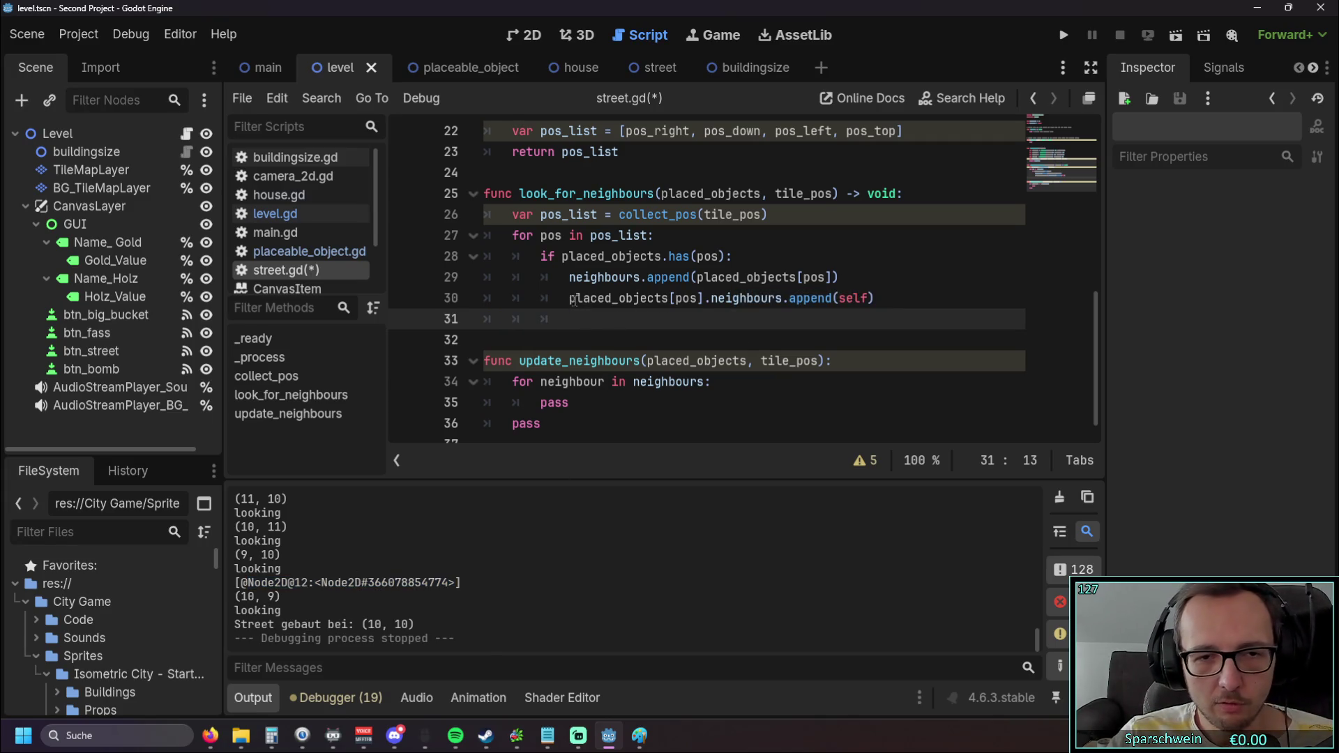
mouse_move(704, 299)
mouse_down()
mouse_move(574, 299)
mouse_move(579, 320)
mouse_move(705, 299)
mouse_move(570, 299)
mouse_up()
drag(240, 583, 456, 583)
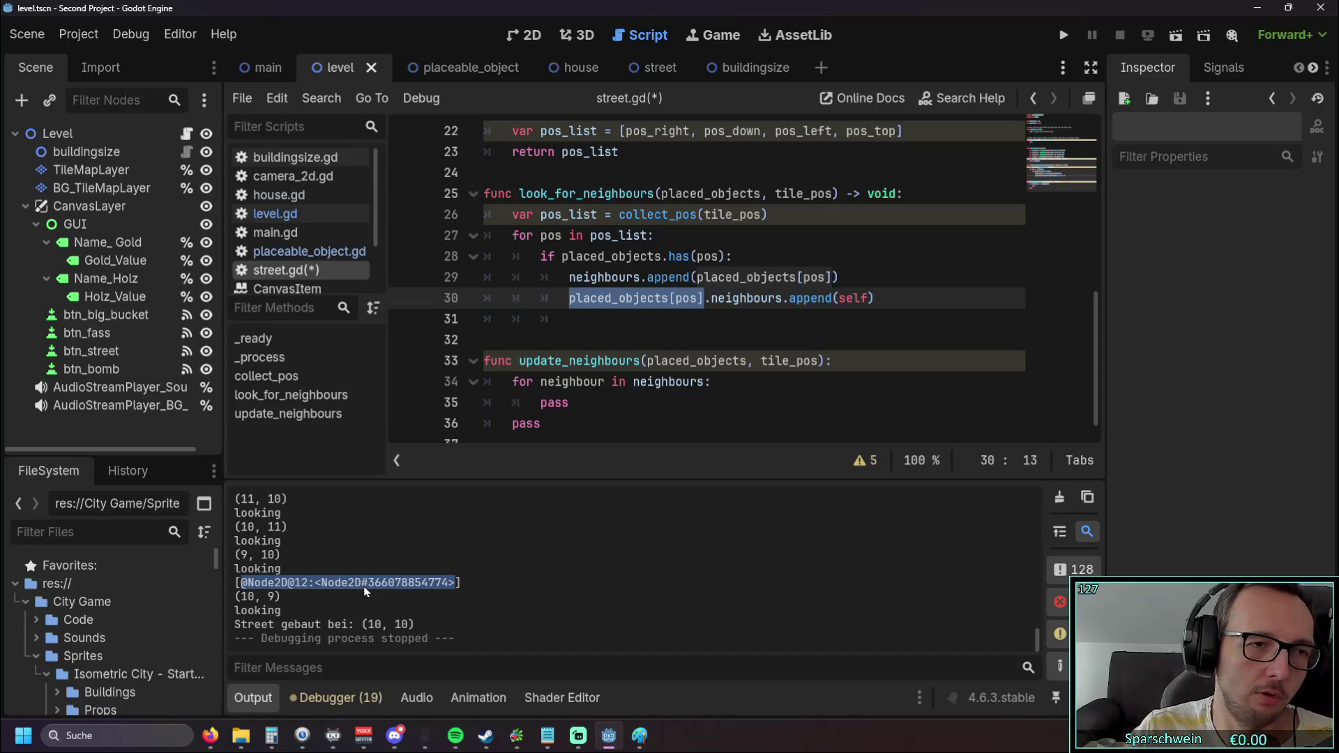
click(86, 152)
click(105, 315)
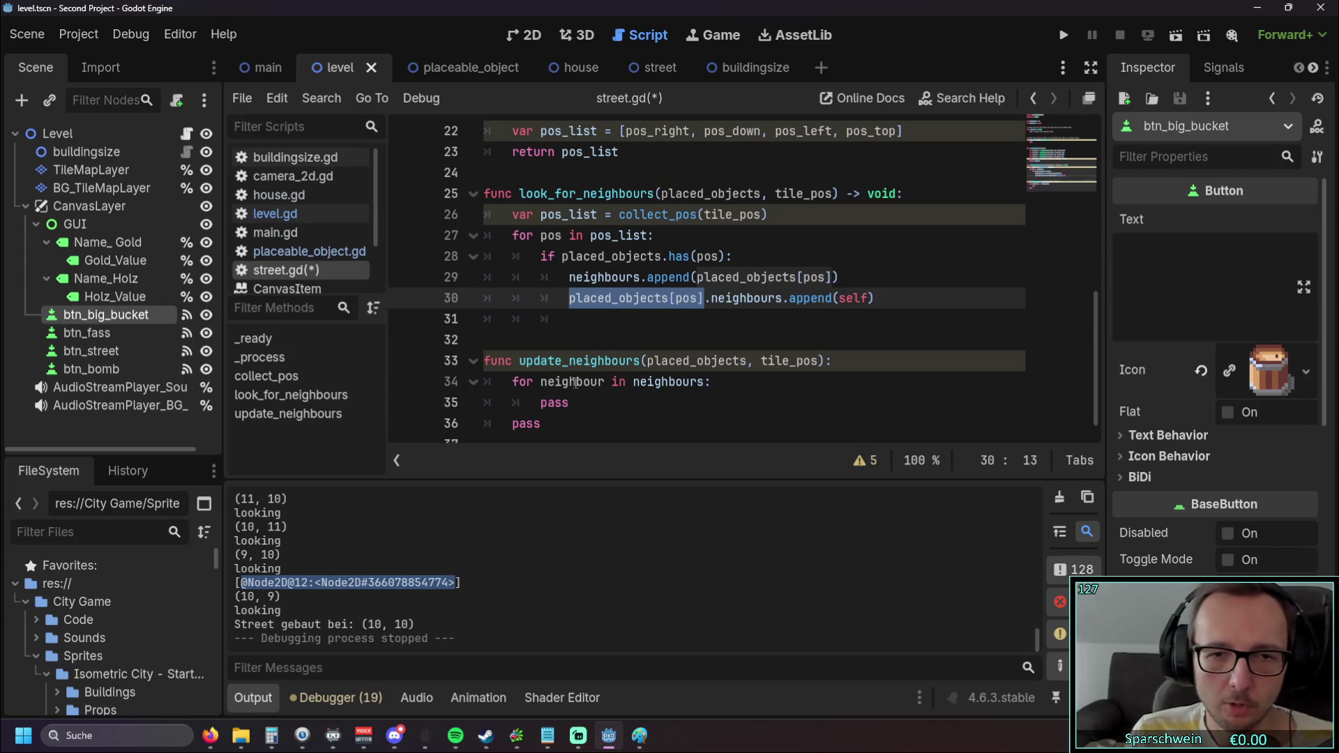
click(578, 313)
click(569, 300)
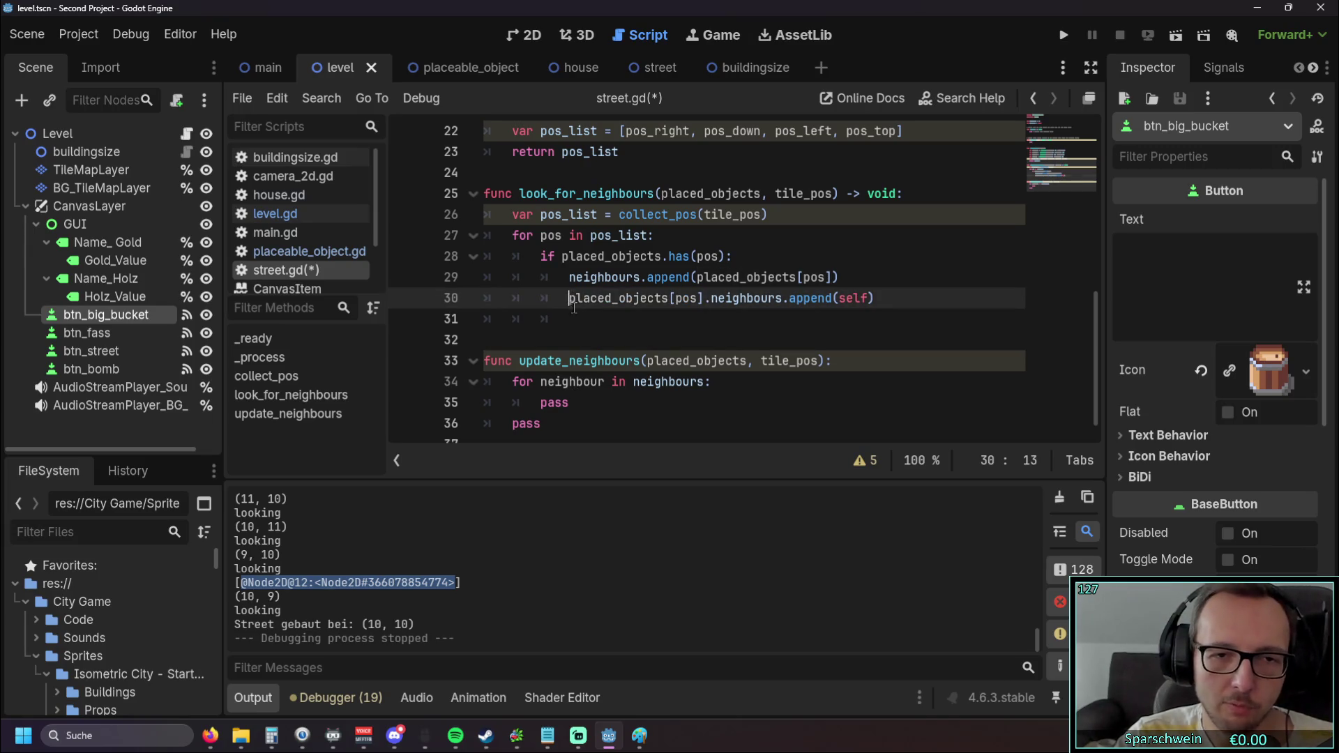
drag(566, 302, 704, 300)
click(578, 319)
drag(568, 300, 703, 299)
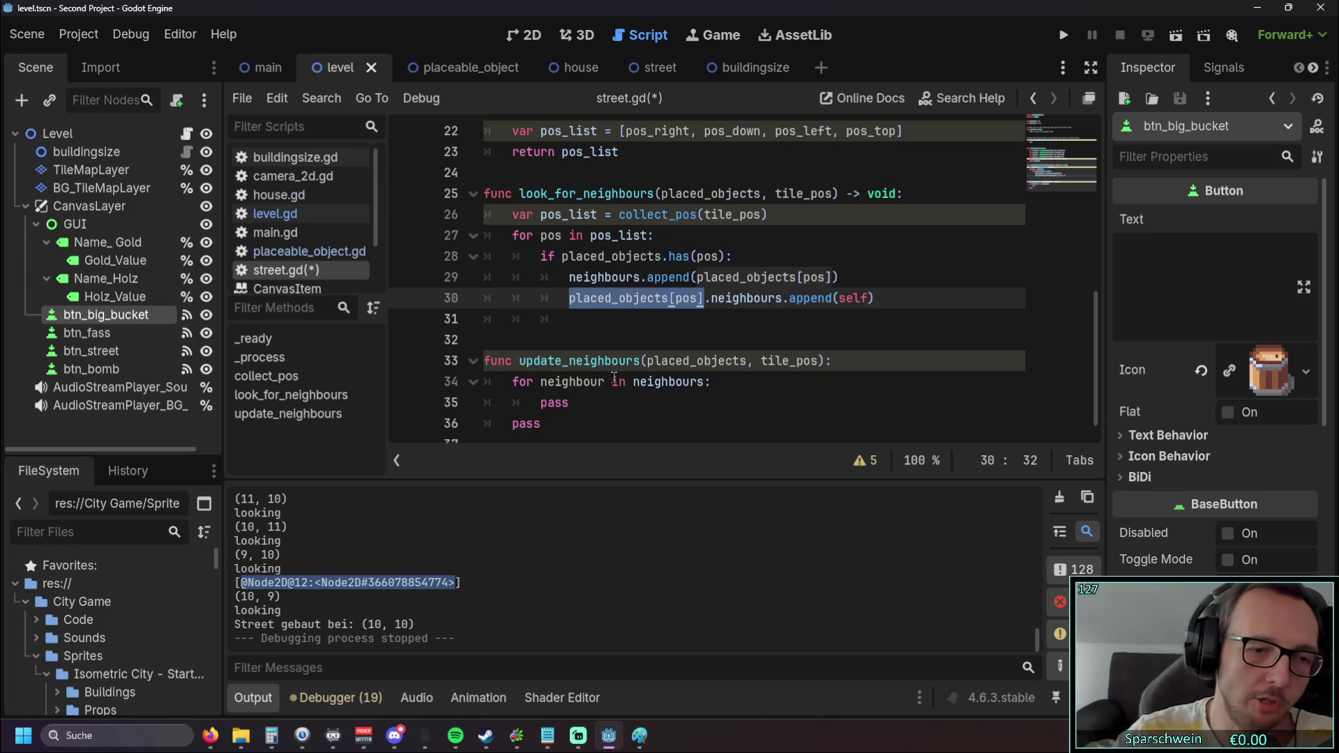
drag(317, 582, 421, 582)
click(551, 580)
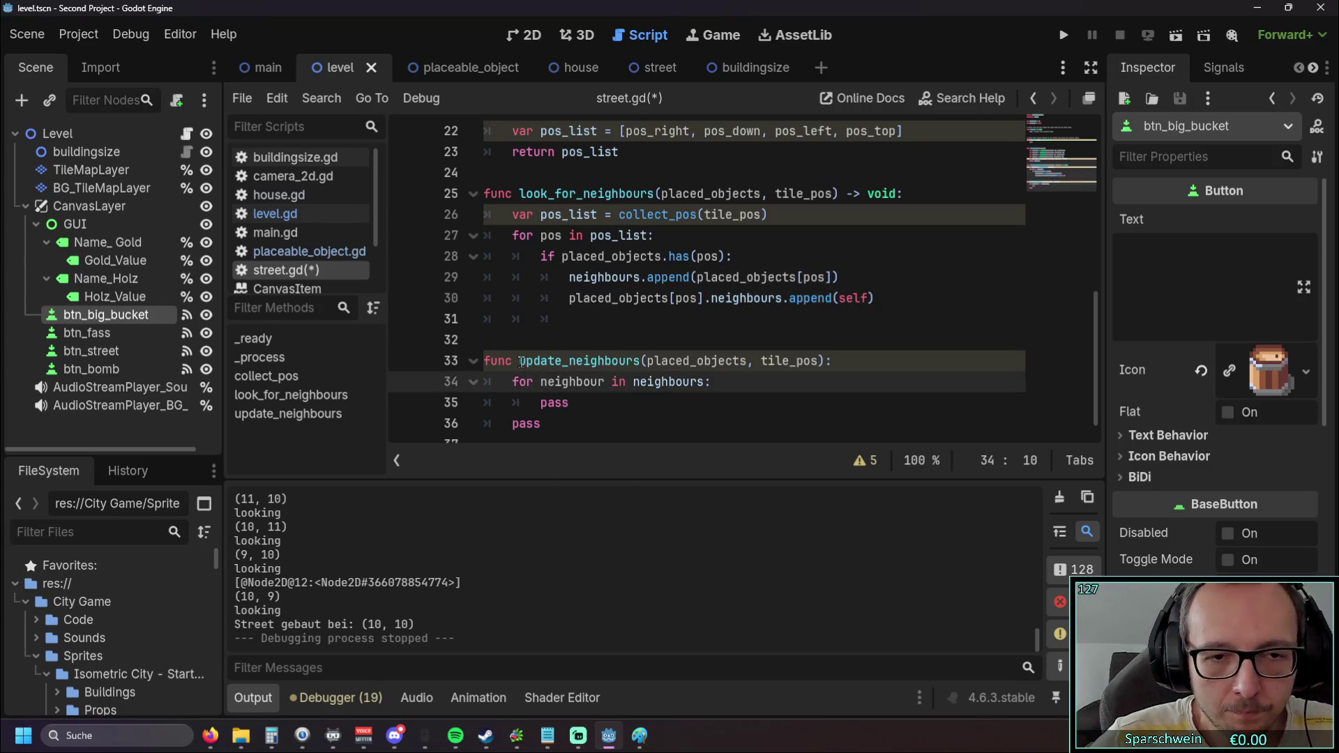
- Replace 'update' with 'delete_self_in' so the function reads delete_self_in_neighbours
drag(520, 360, 562, 367)
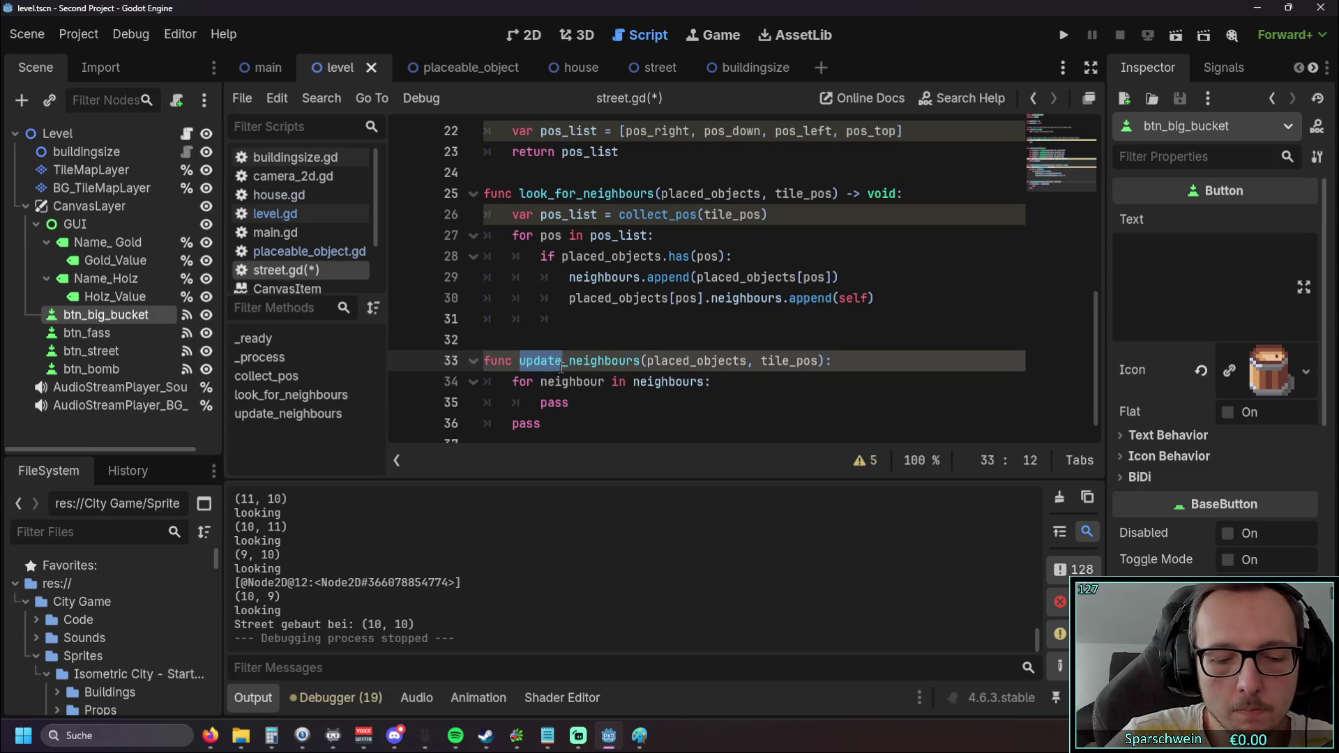
text(de)
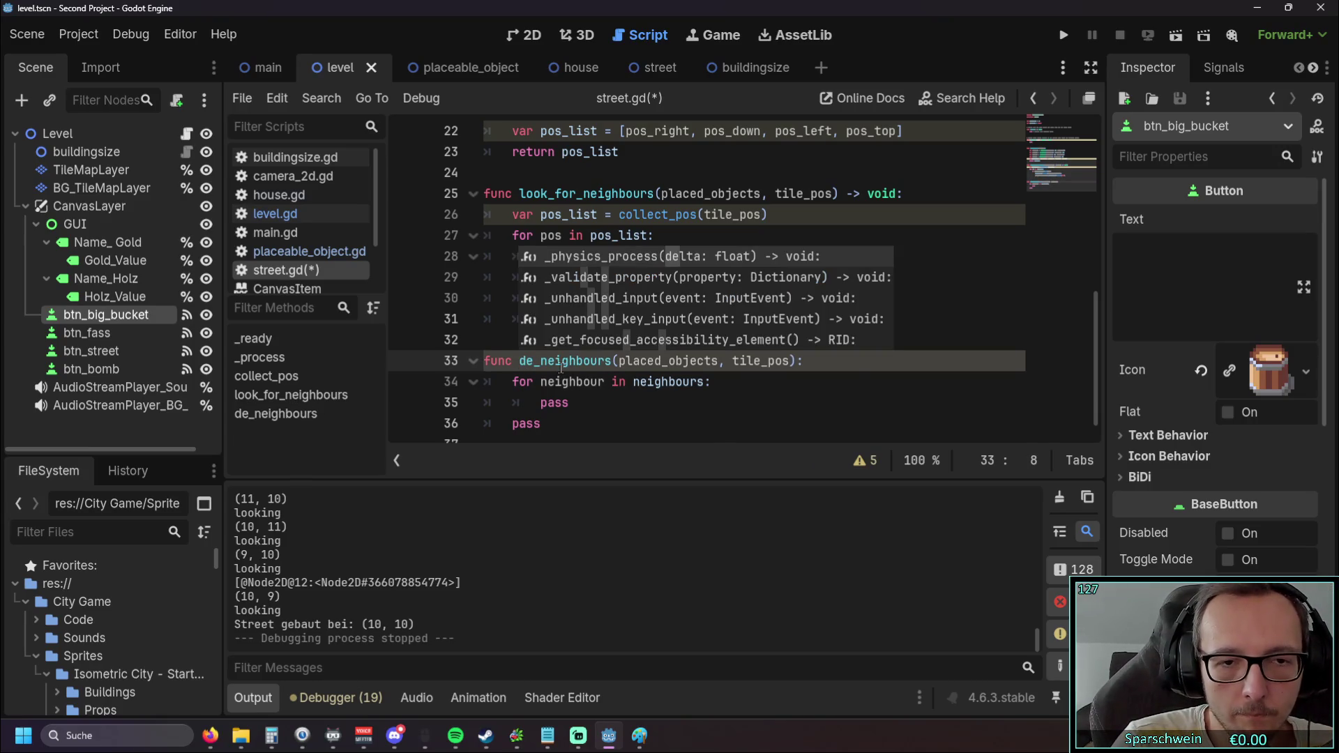
text(lete_self_in)
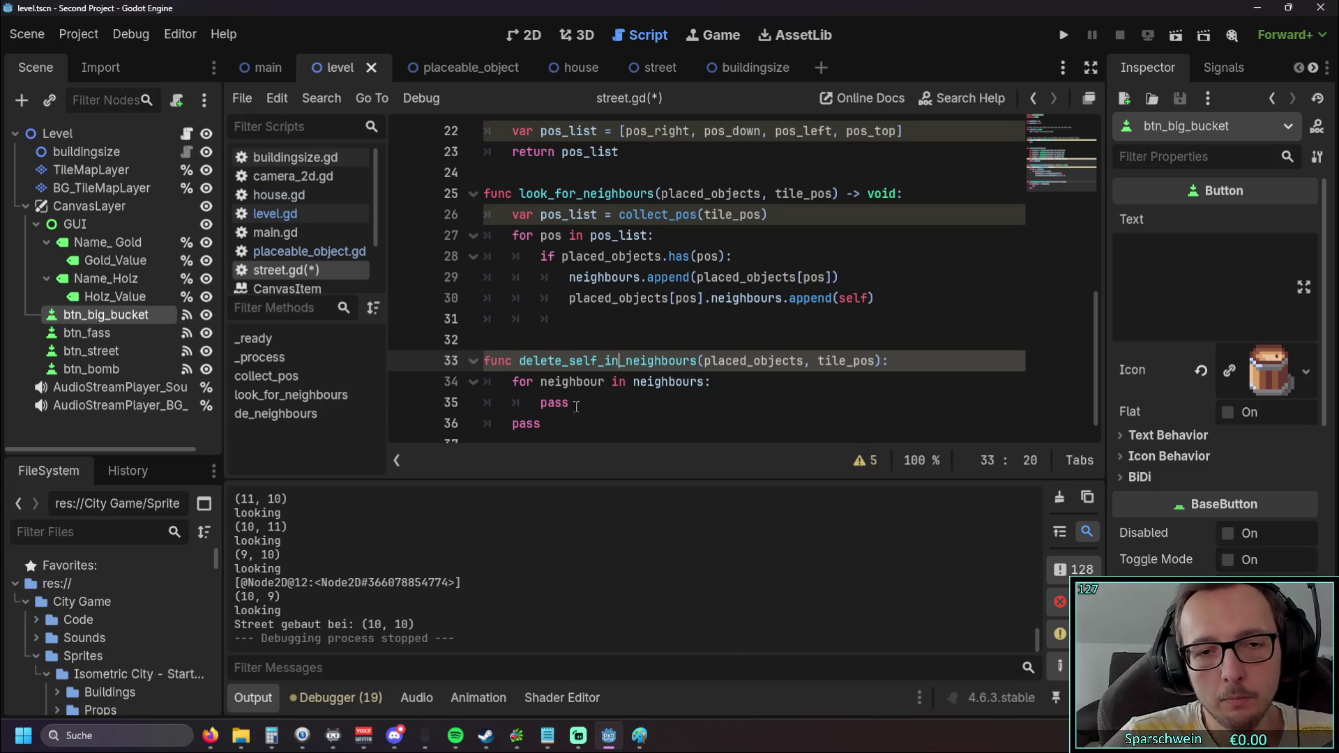
click(600, 420)
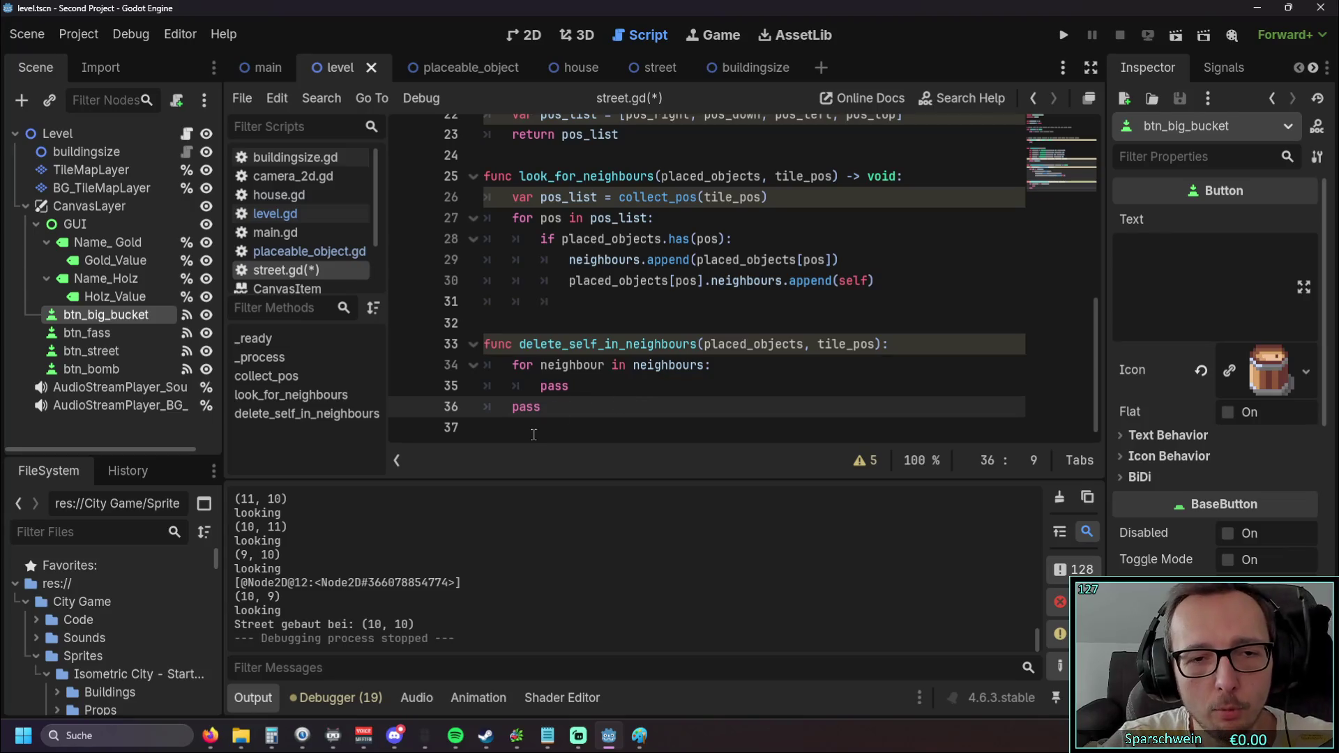
drag(540, 386, 568, 386)
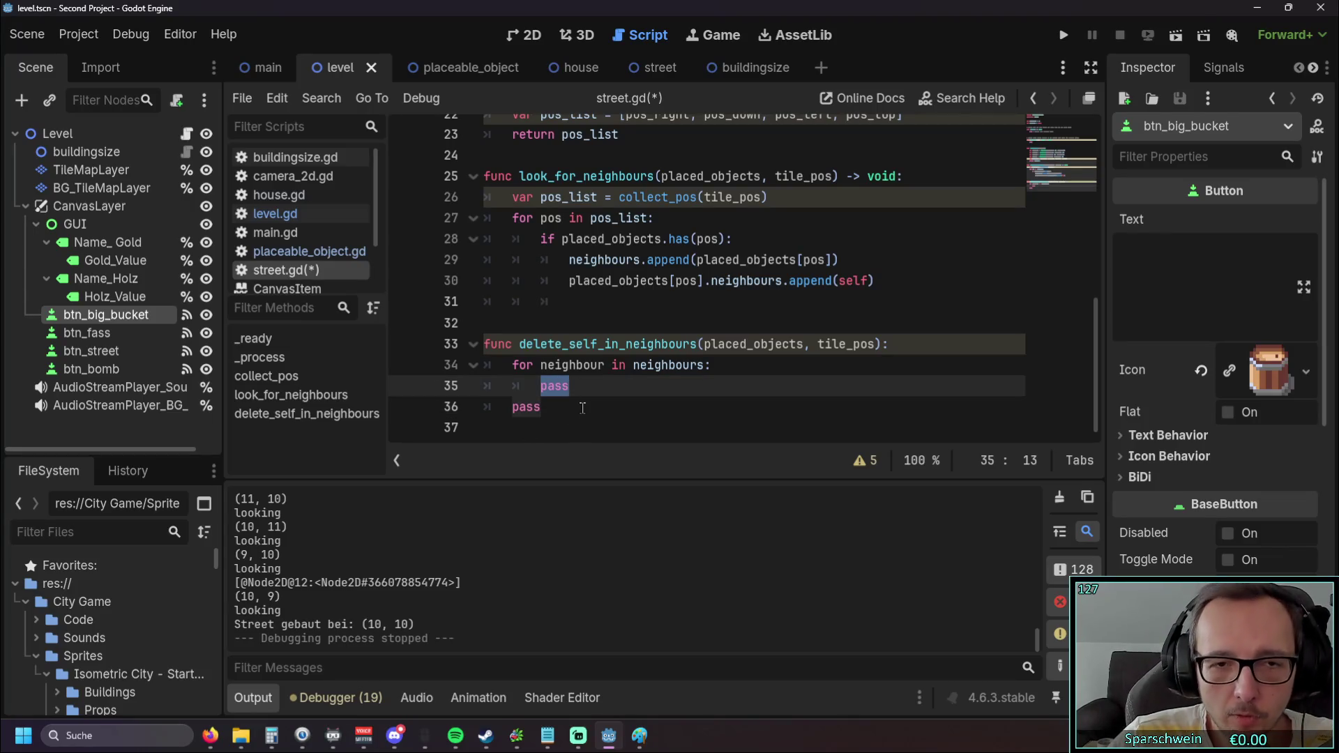
- Replace pass in the neighbours loop with placed_objects[pos].neighbours.append(self)
click(573, 305)
drag(569, 280, 887, 282)
key(ctrl+c)
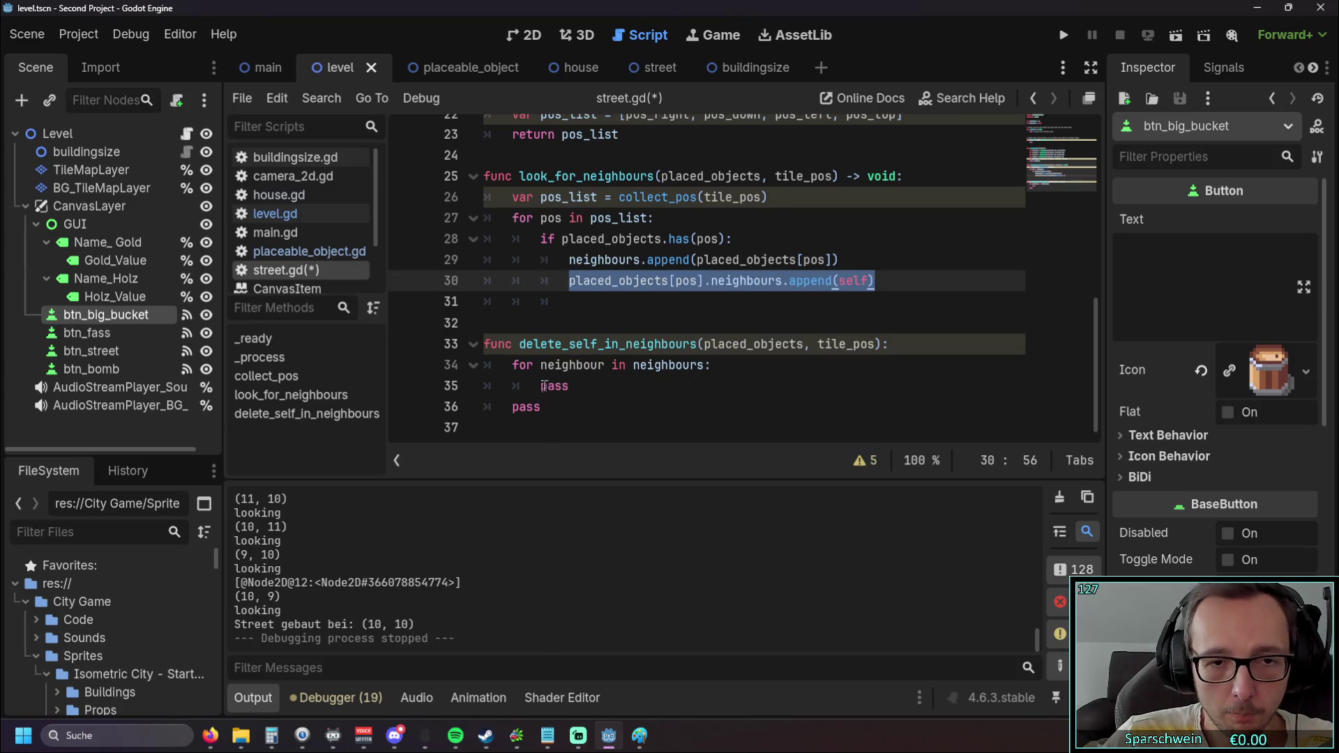
drag(541, 385, 569, 385)
key(ctrl+v)
double_click(780, 385)
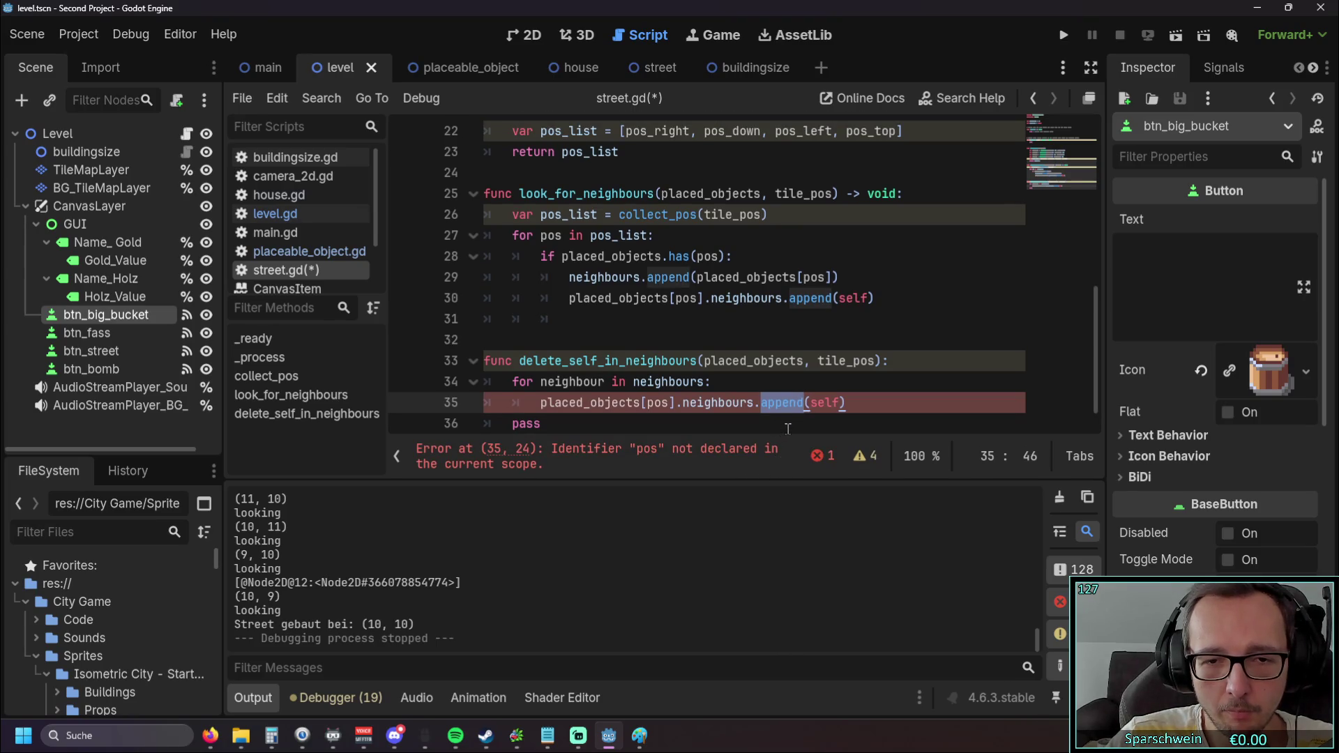
click(713, 421)
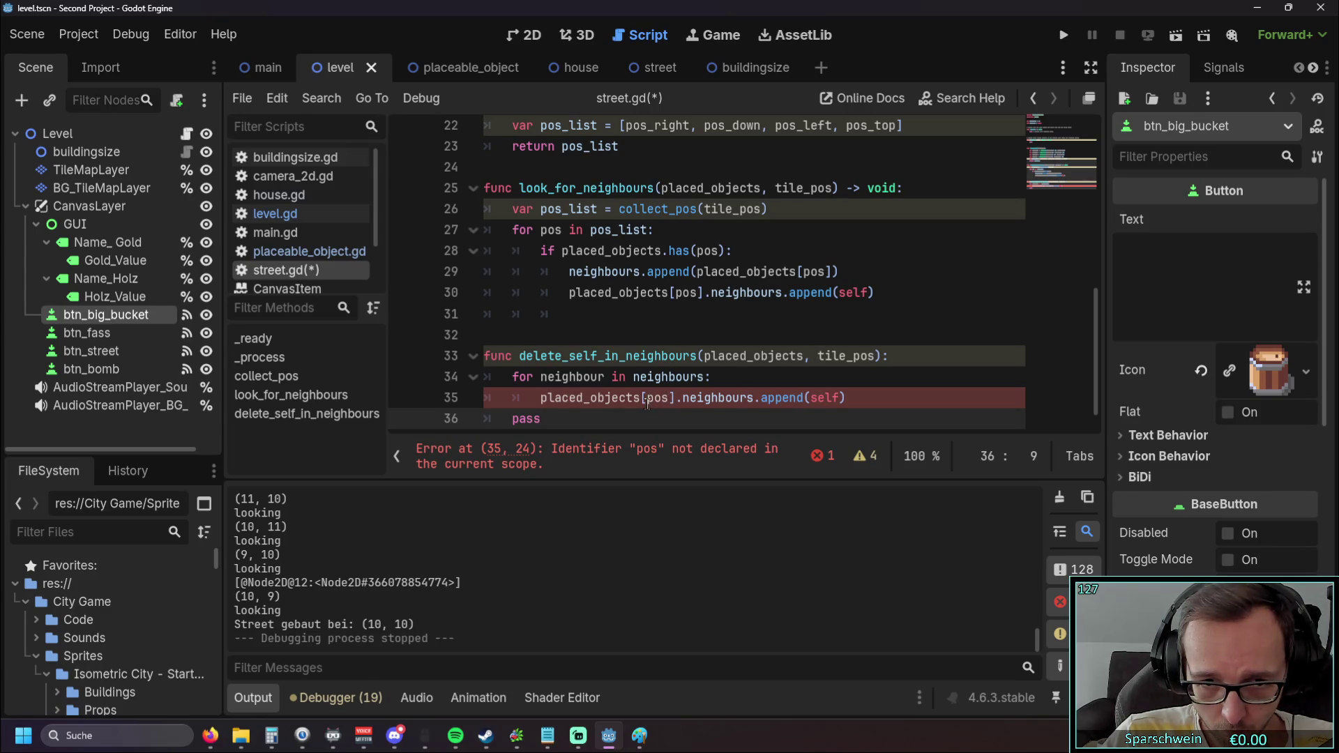
- Change pos to tile_pos on line 35 using the copied parameter name
drag(818, 356, 877, 356)
key(ctrl+c)
double_click(655, 397)
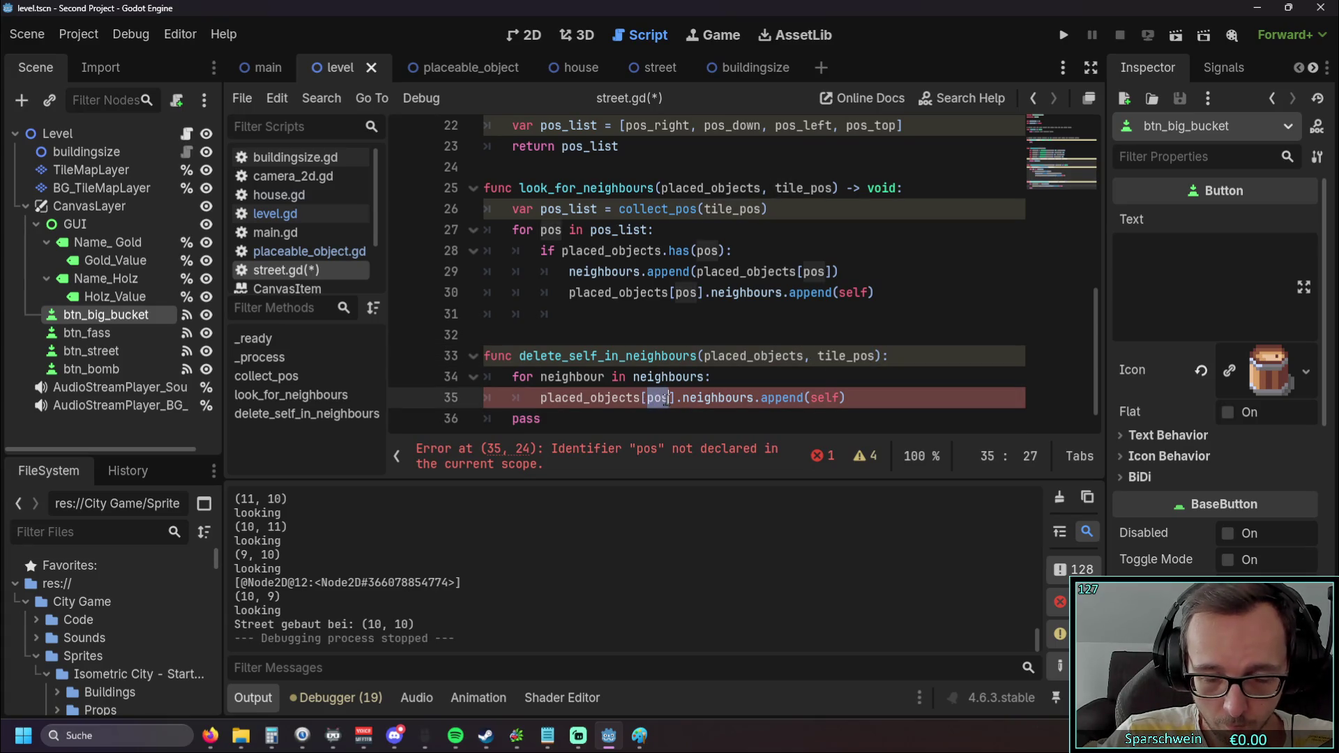
key(ctrl+v)
click(749, 335)
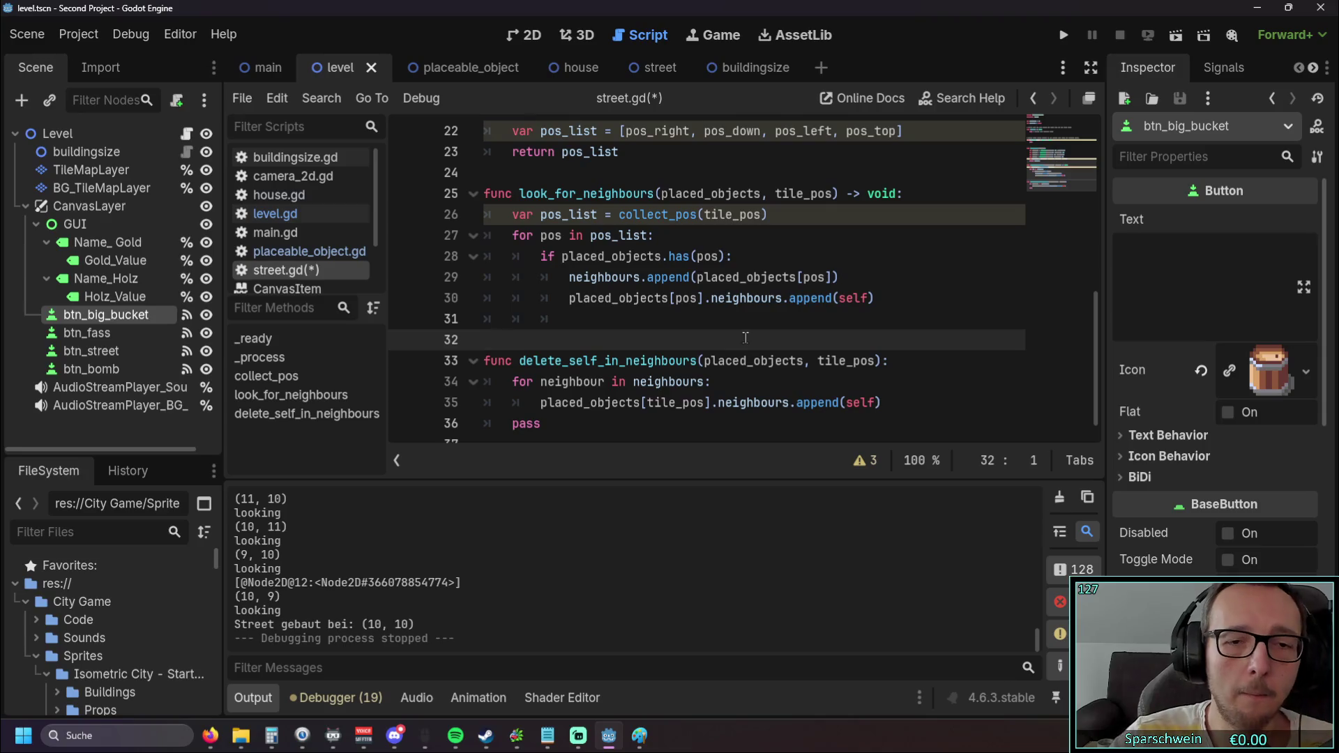
- Replace placed_objects[tile_pos] on line 35 with the loop variable neighbour
double_click(548, 384)
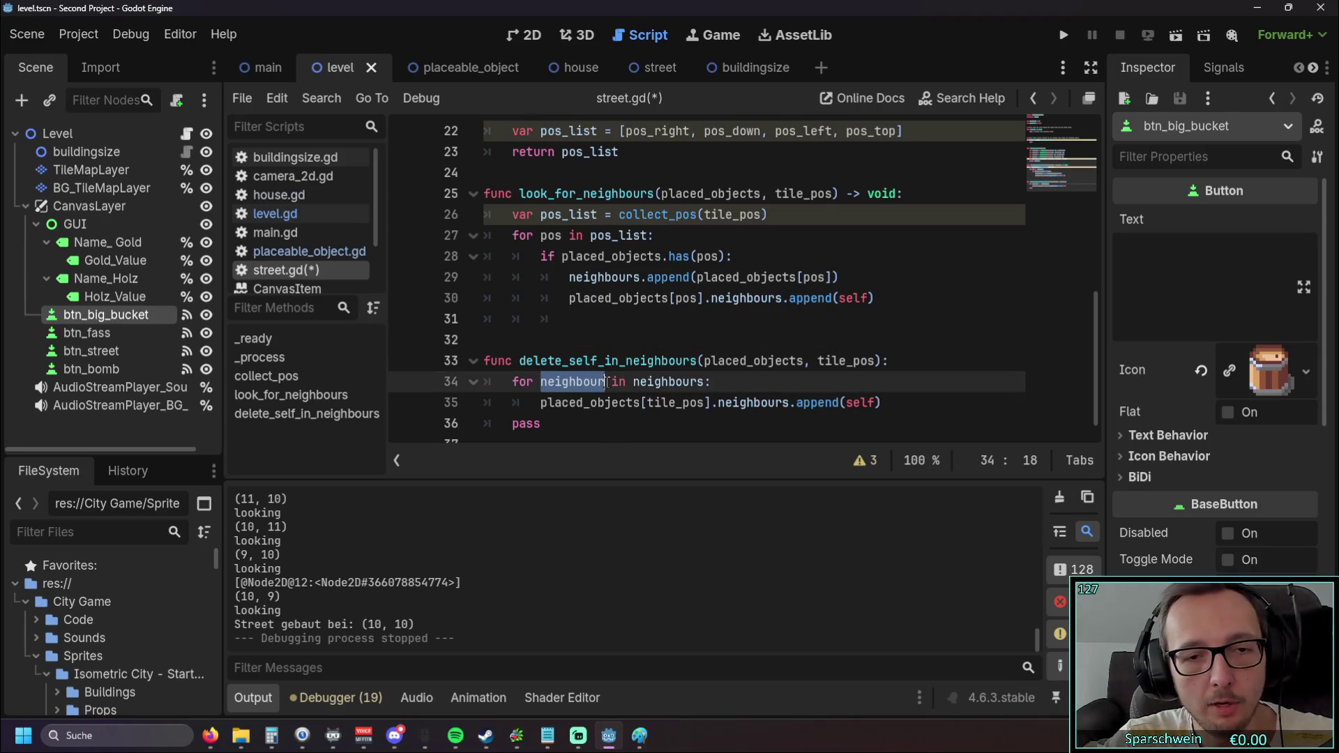
key(ctrl+c)
drag(541, 403, 713, 403)
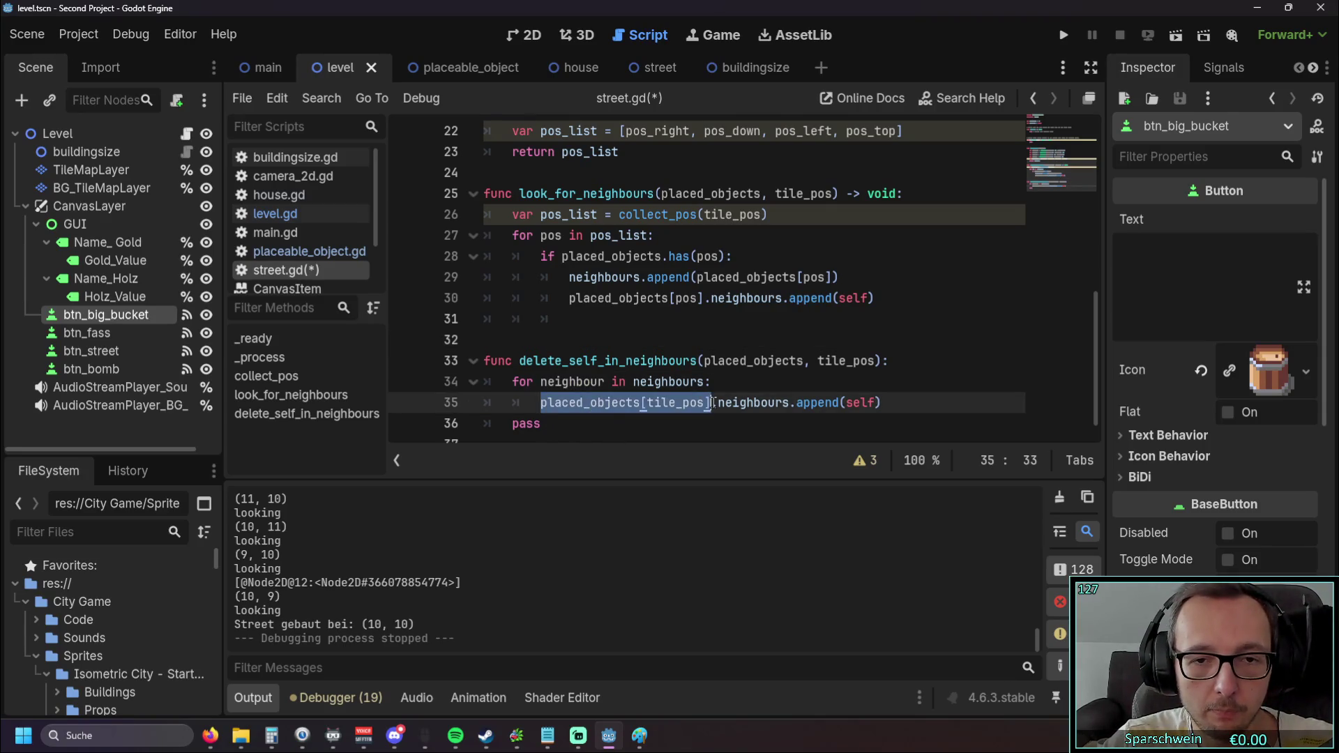
key(ctrl+v)
click(681, 425)
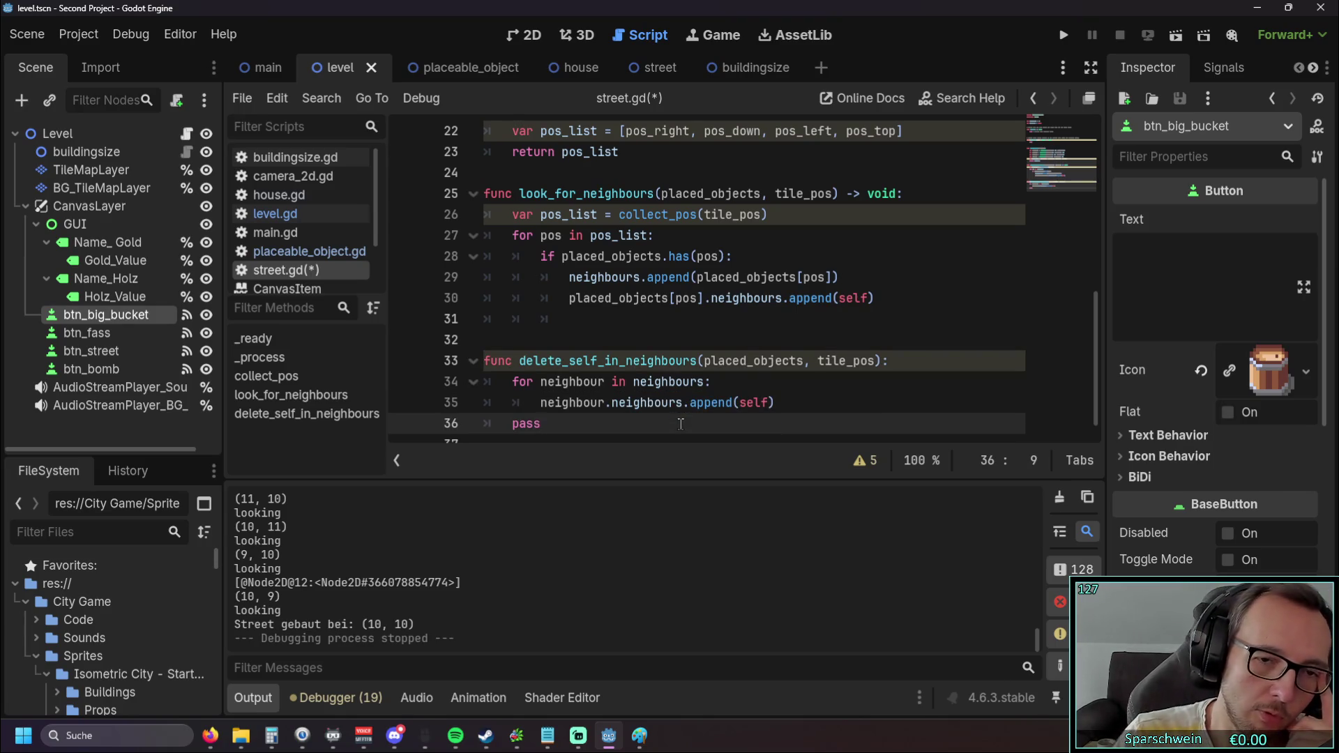
- Change append to unappend so the line calls neighbour.neighbours.unappend(self)
click(689, 403)
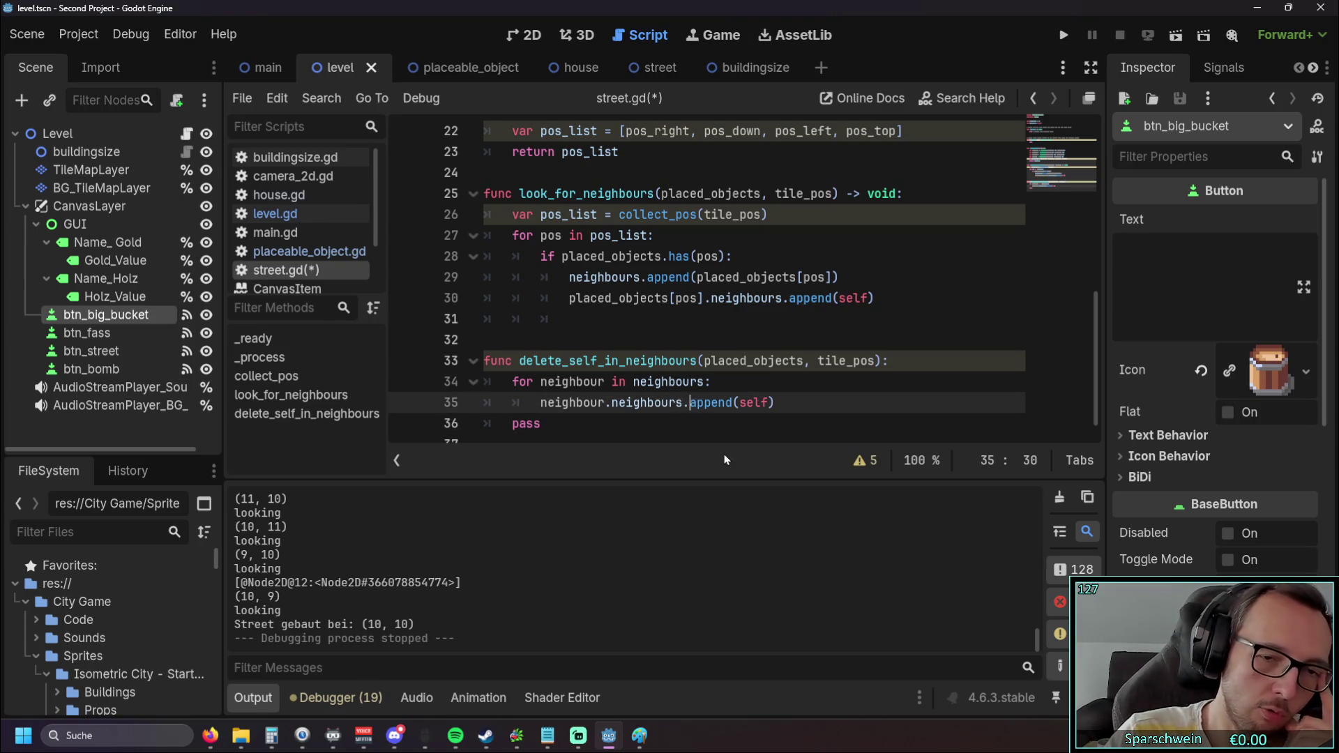
text(un)
click(670, 422)
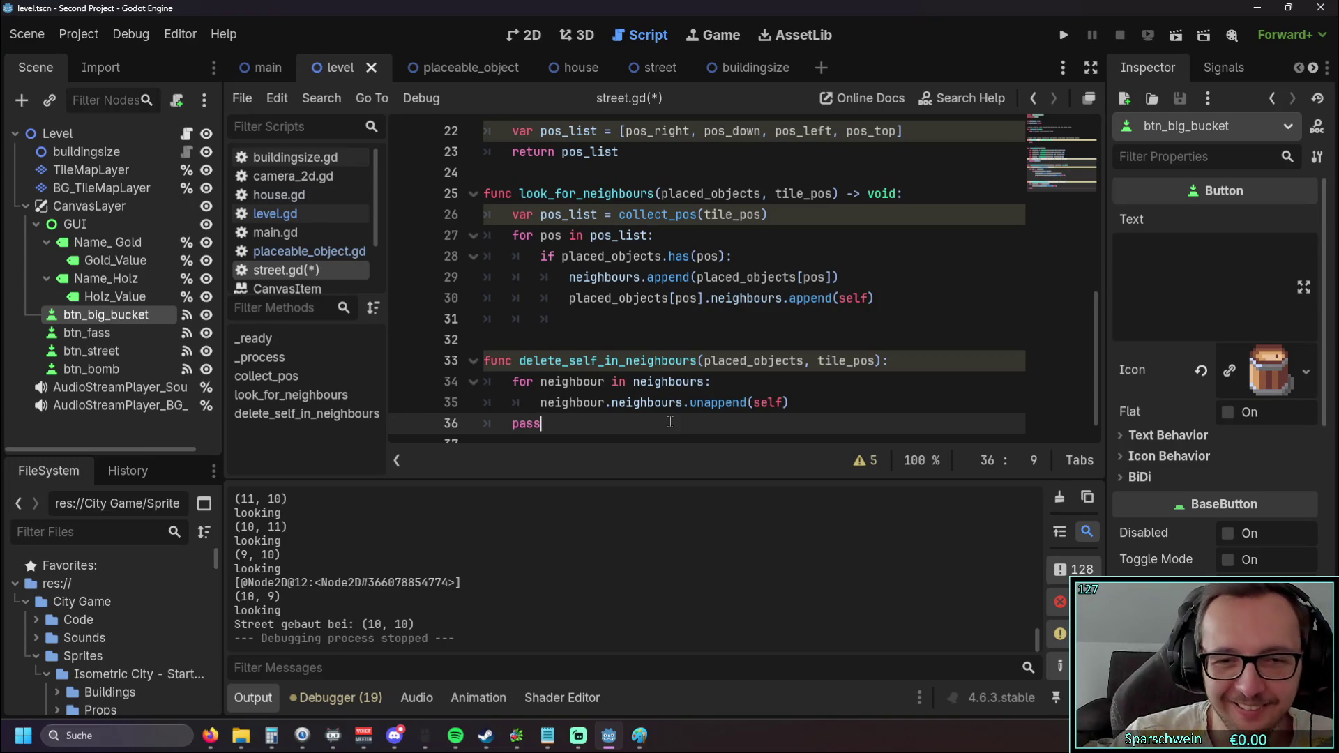
click(737, 402)
key(End)
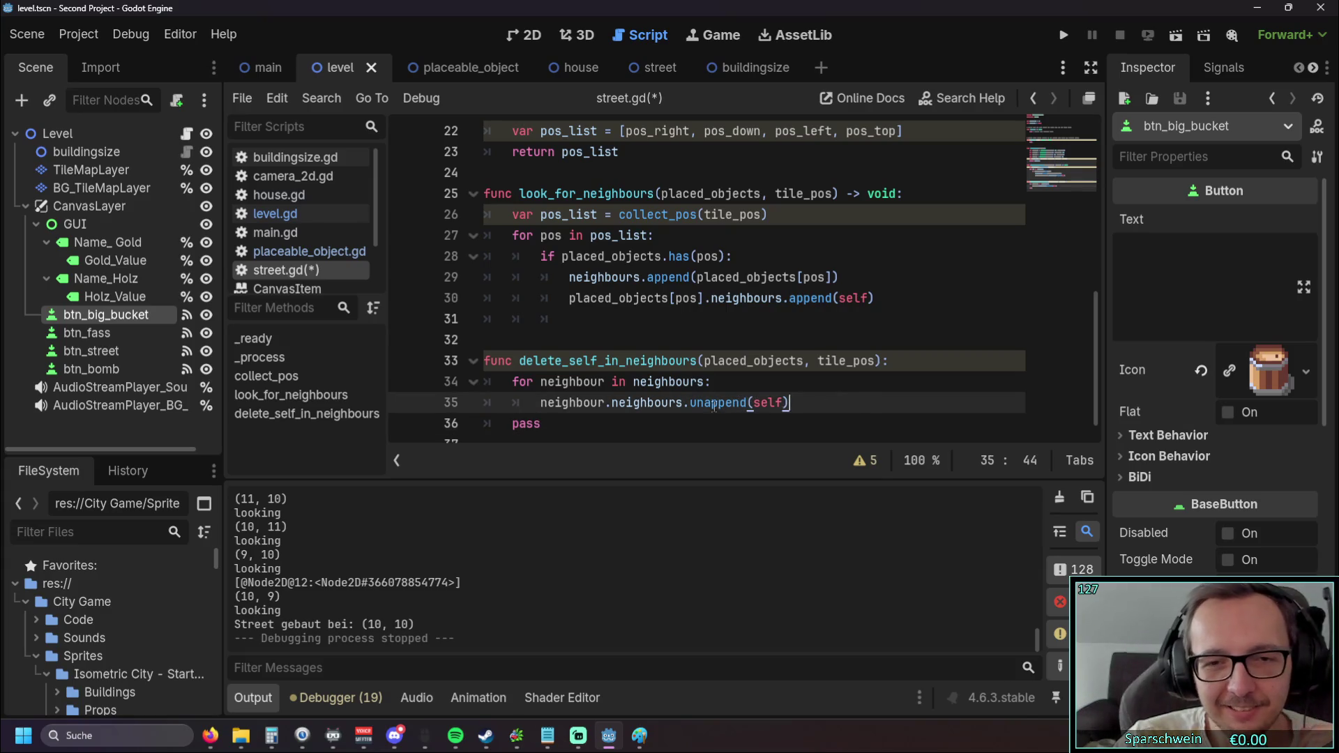
drag(746, 402, 690, 402)
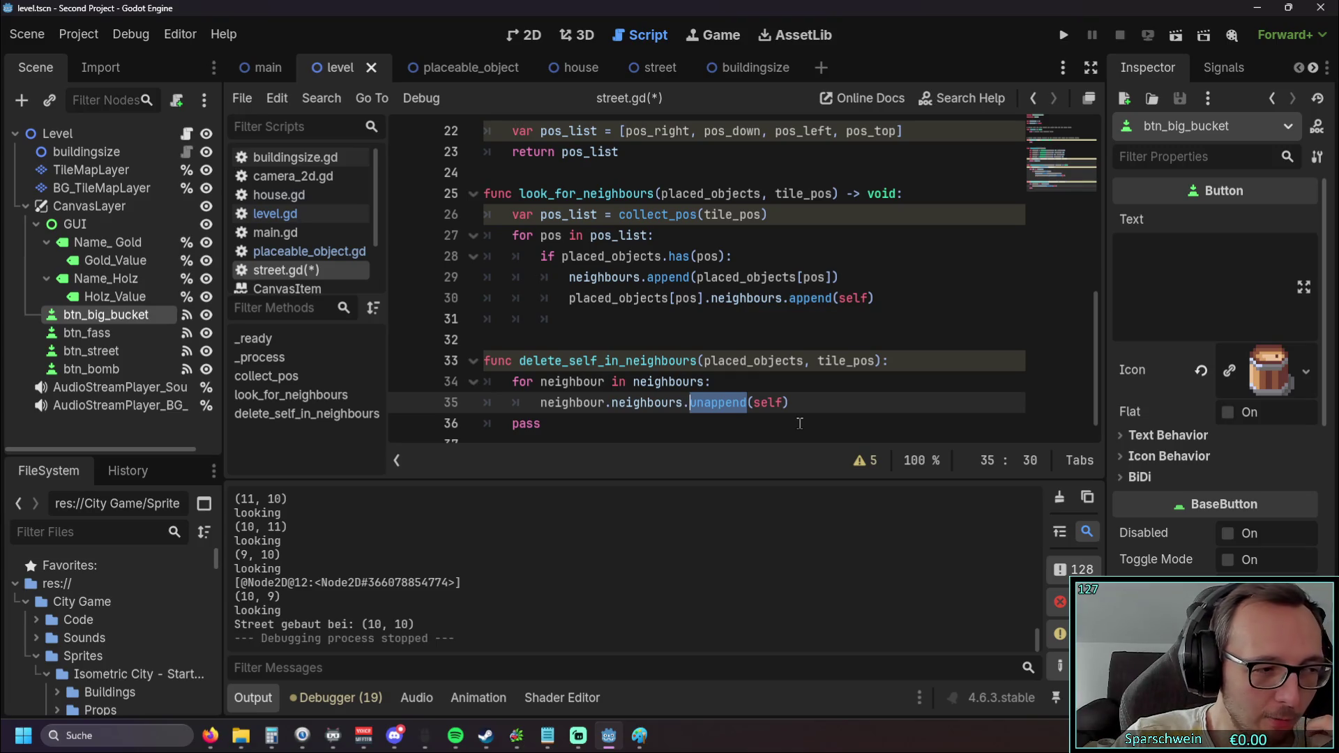
key(alt+Tab)
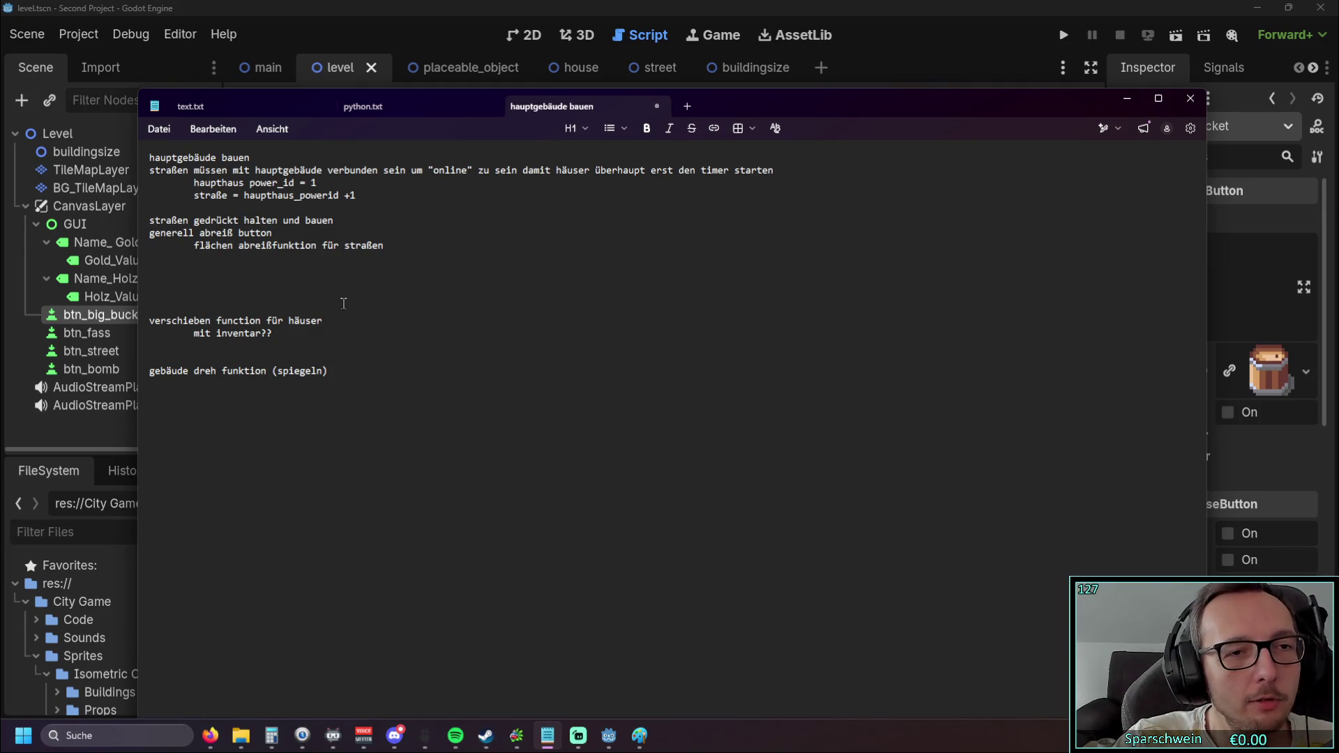
- Read the .add(), .Pop() and .remove() list-method notes in python.txt
click(357, 106)
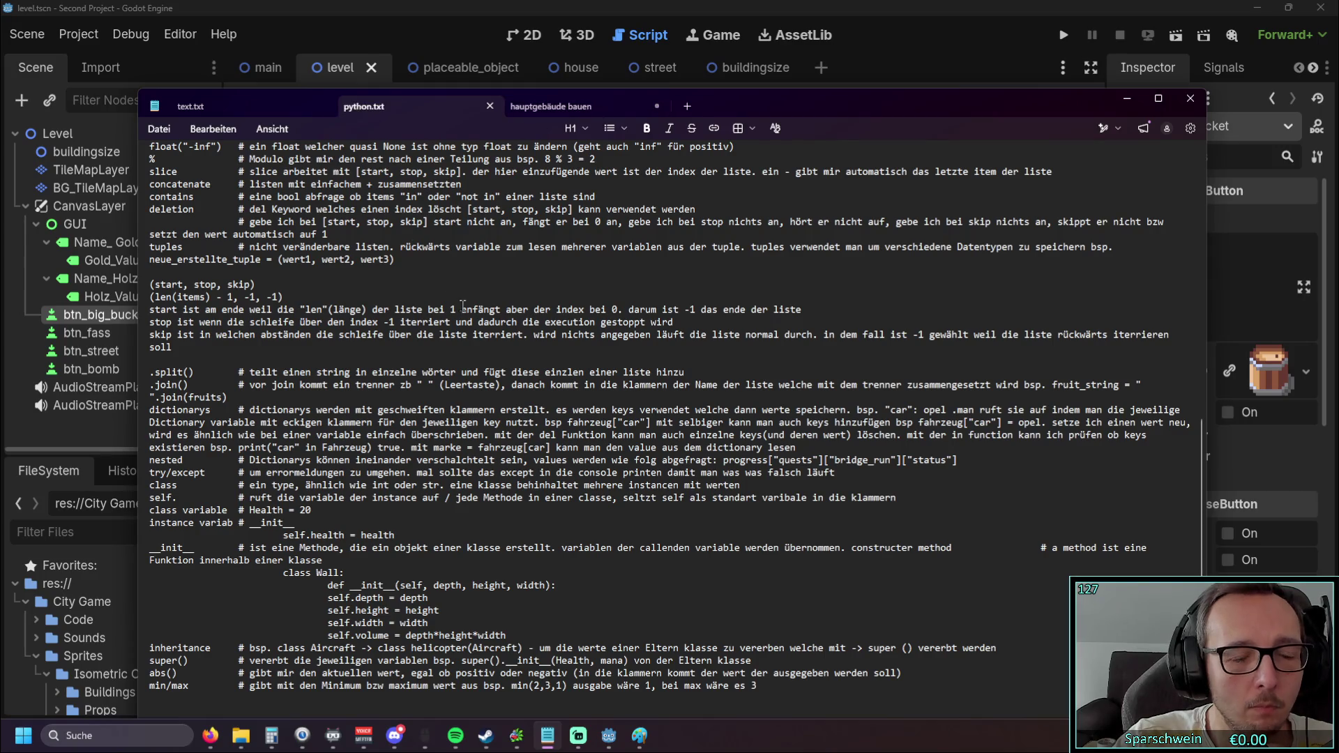
scroll(450, 308, down, 1)
scroll(445, 308, up, 7)
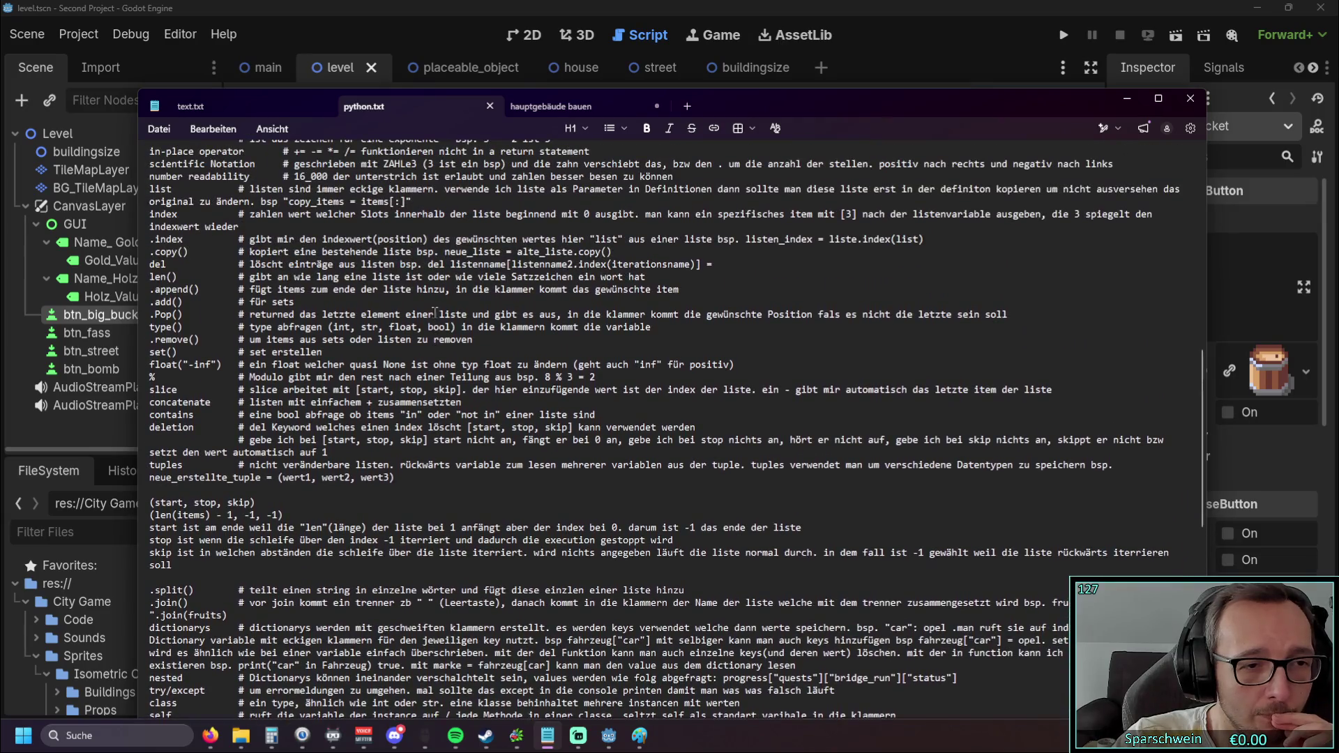
scroll(436, 312, up, 1)
mouse_move(295, 376)
mouse_down()
mouse_move(235, 376)
mouse_move(387, 389)
mouse_up()
click(231, 377)
click(295, 376)
click(271, 411)
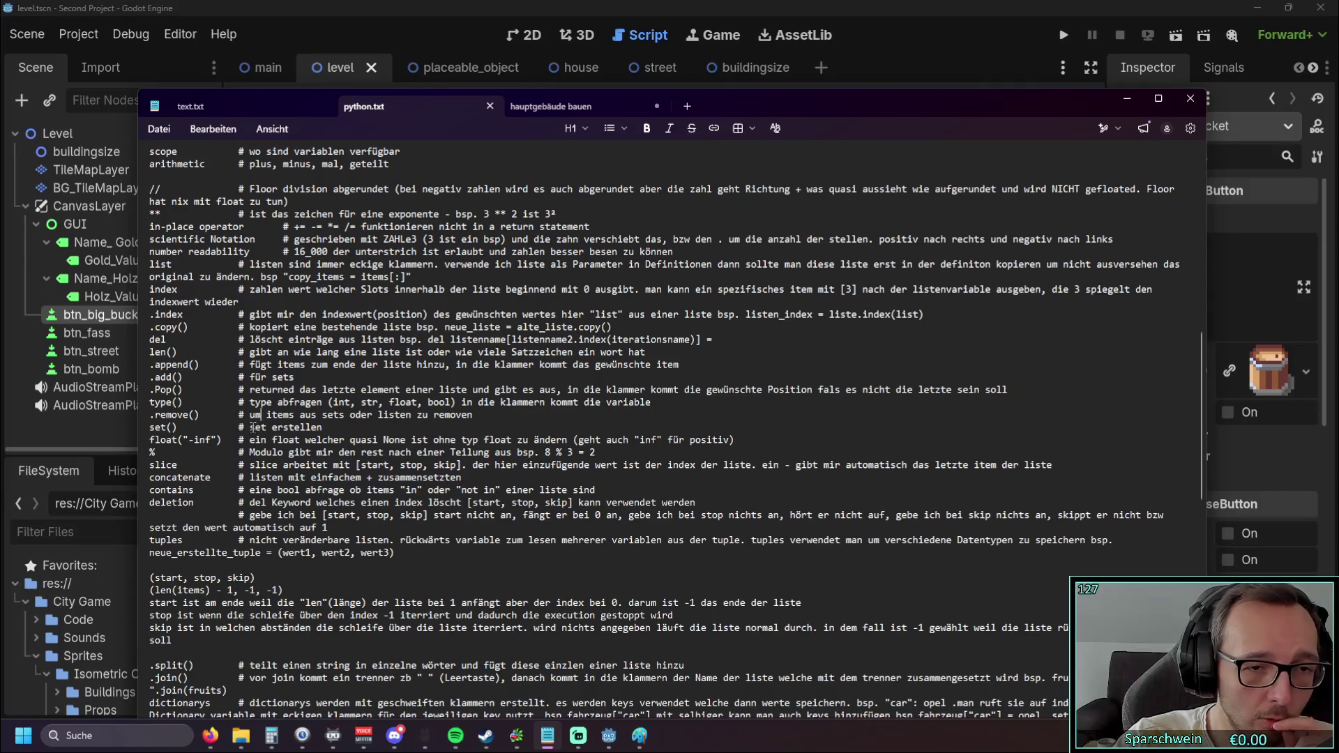
drag(244, 414, 356, 415)
click(254, 421)
click(375, 415)
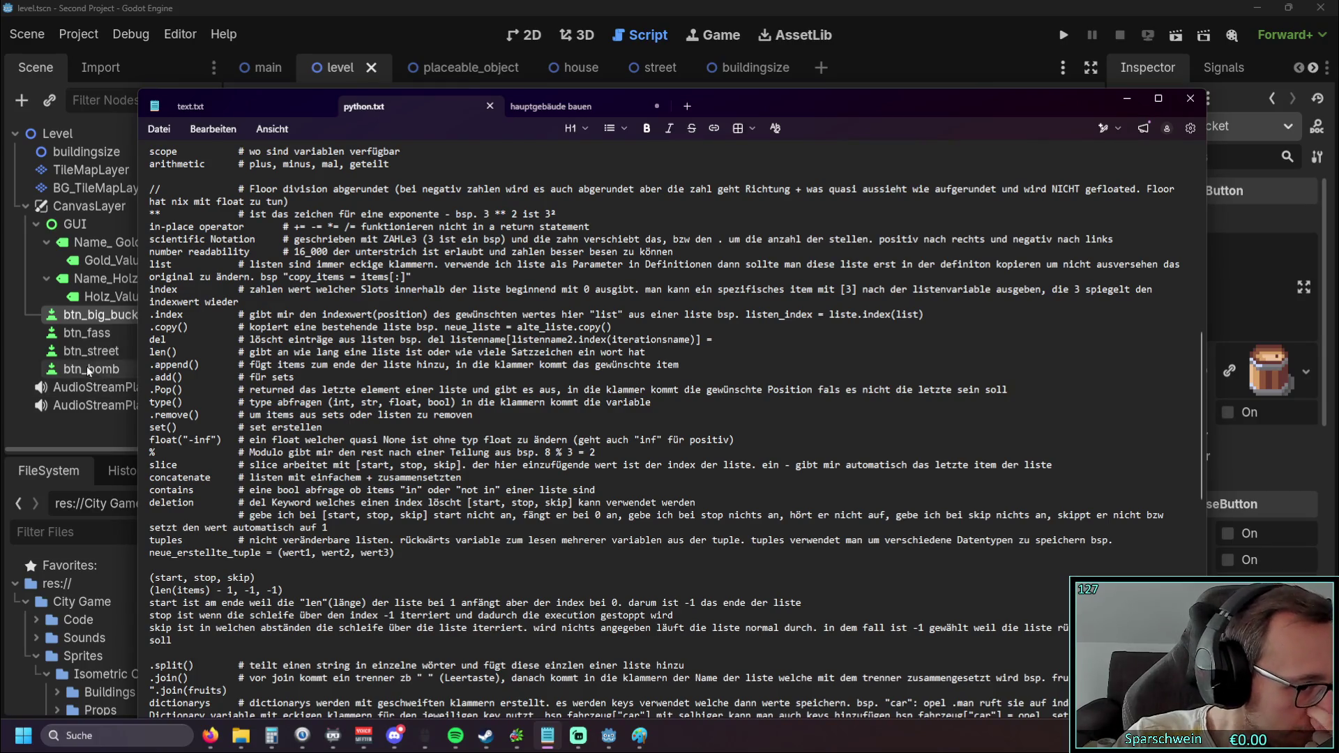
- In street.gd, replace unappend on line 35 with remove
click(87, 352)
drag(689, 403, 749, 403)
text(remove)
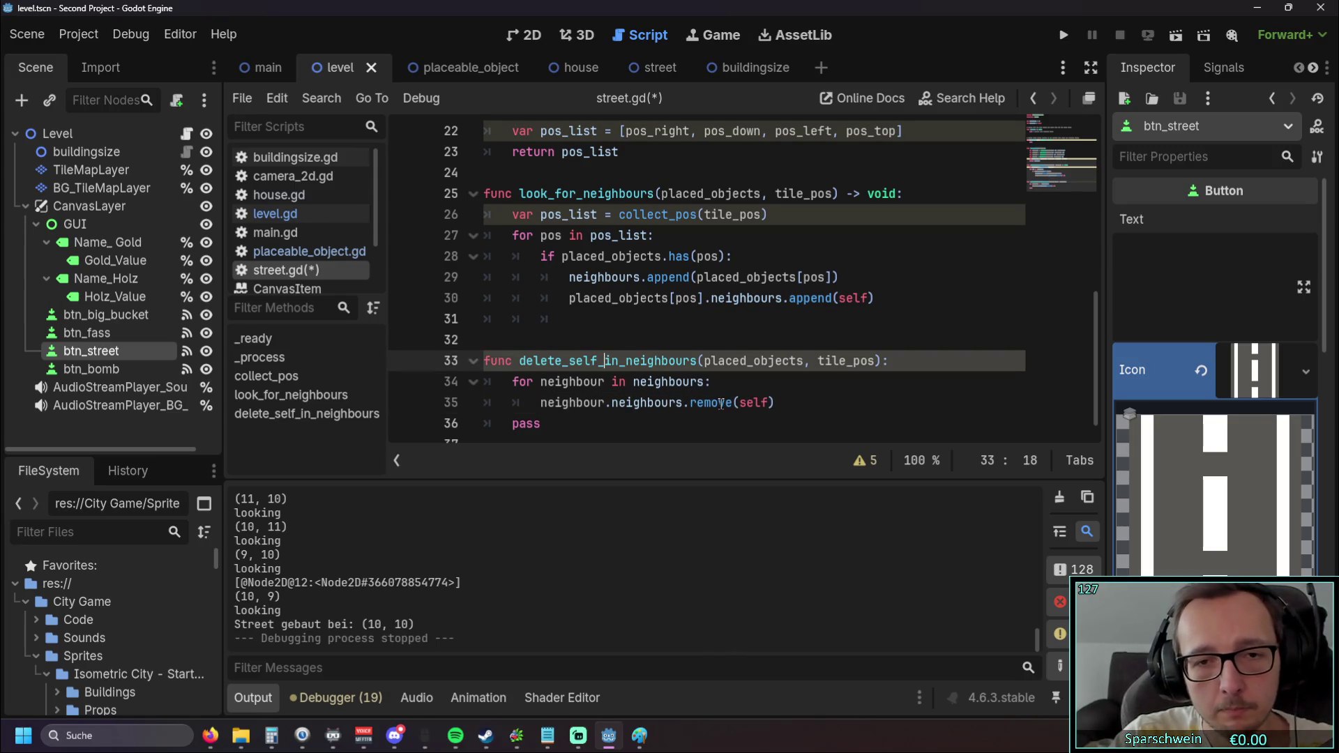
click(735, 381)
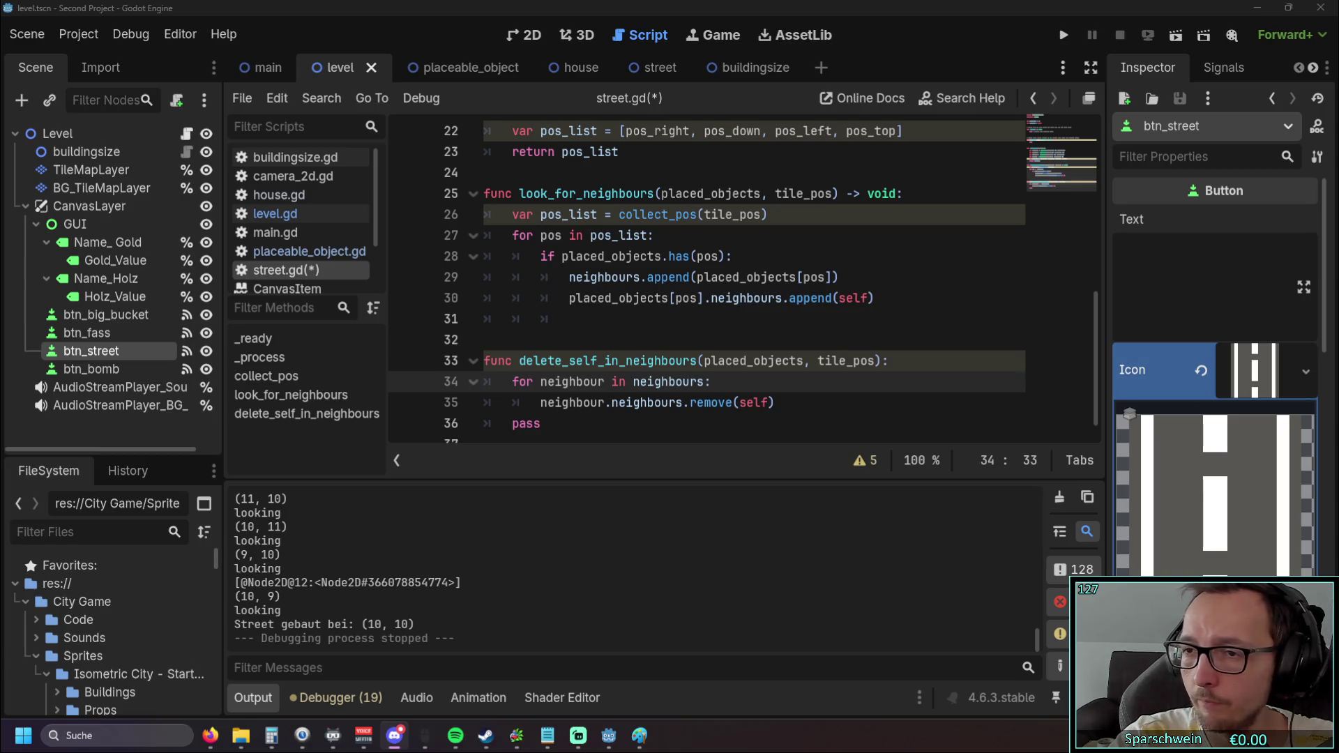
click(783, 402)
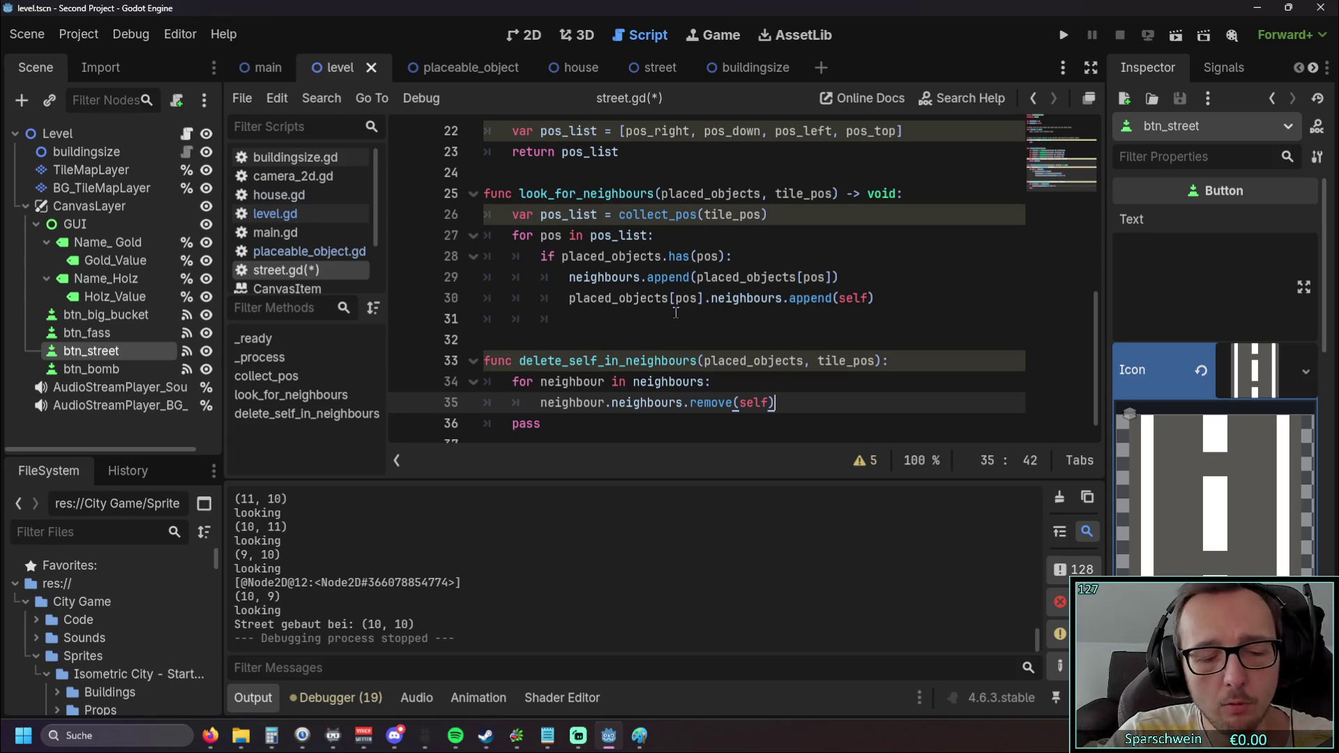
key(F1)
- Search the built-in help for 'remove' and look through the results
text(remo)
key(BackSpace)
key(BackSpace)
key(BackSpace)
text(remove)
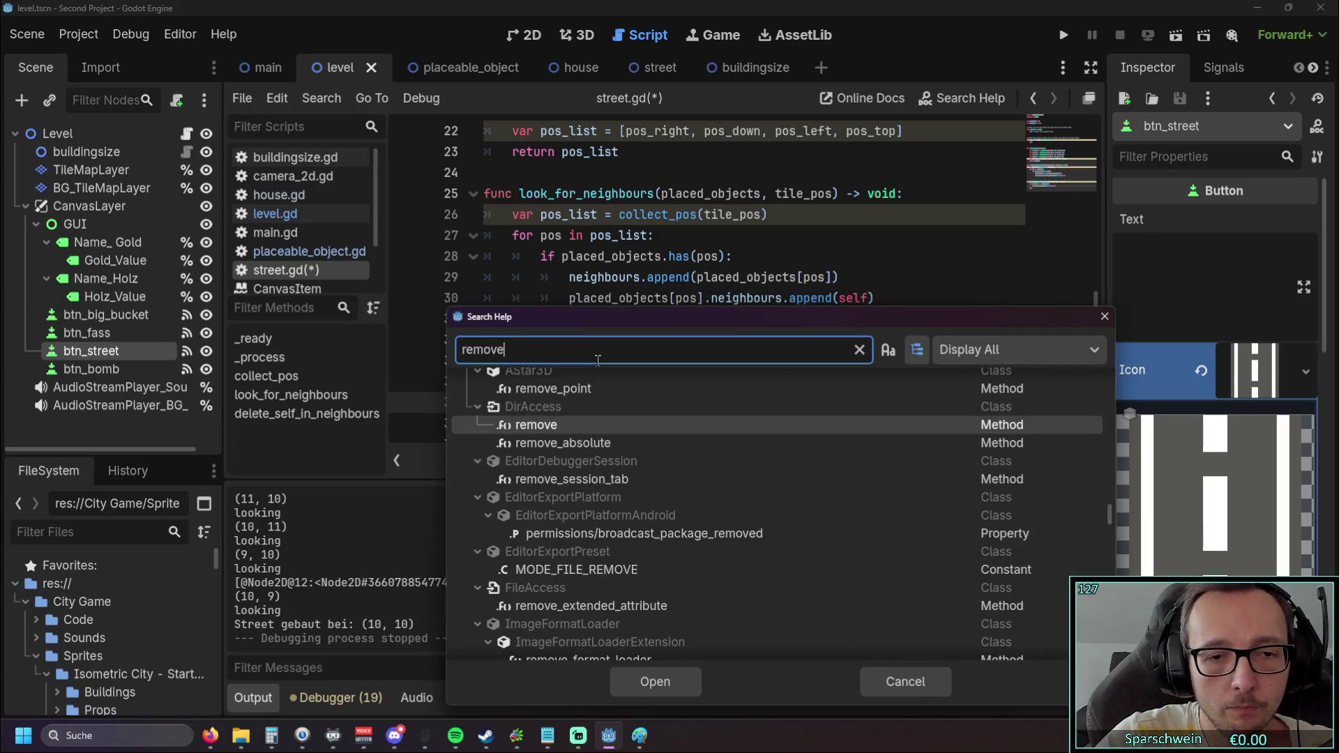
scroll(588, 473, up, 3)
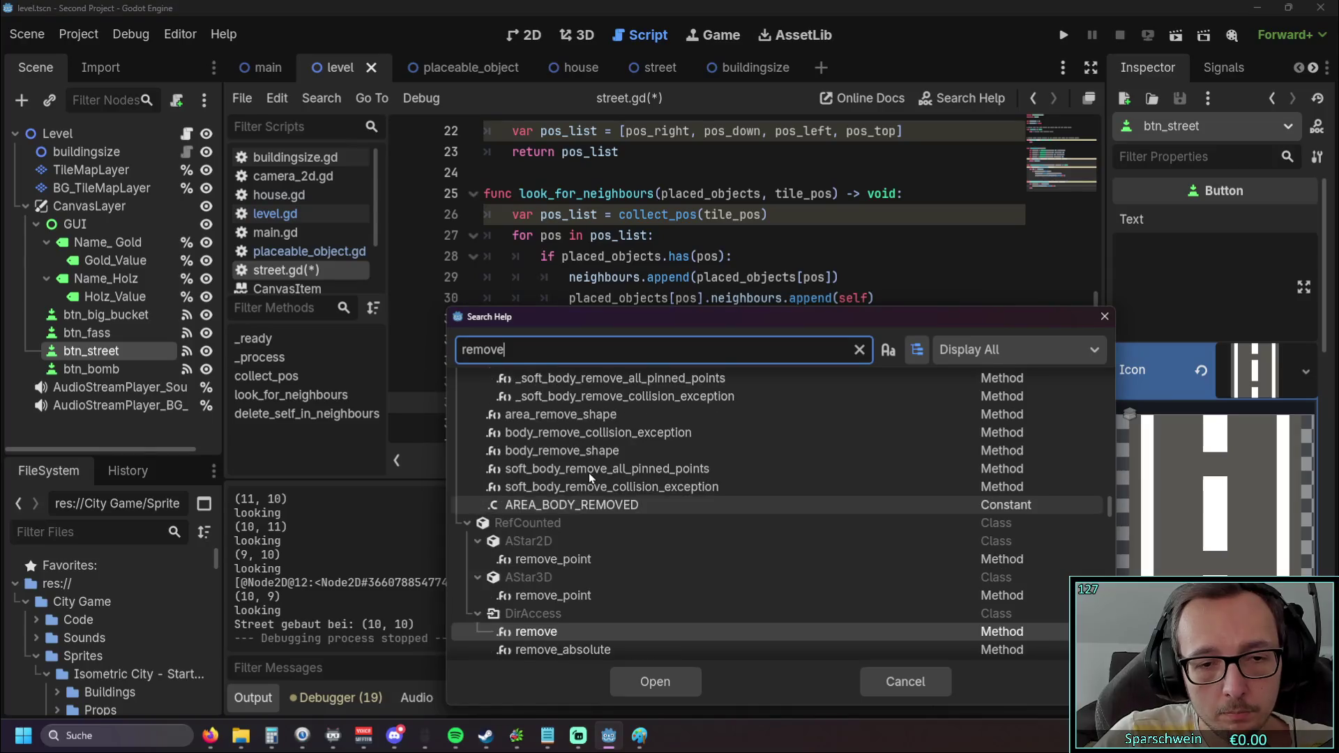
scroll(584, 469, down, 10)
scroll(582, 463, down, 5)
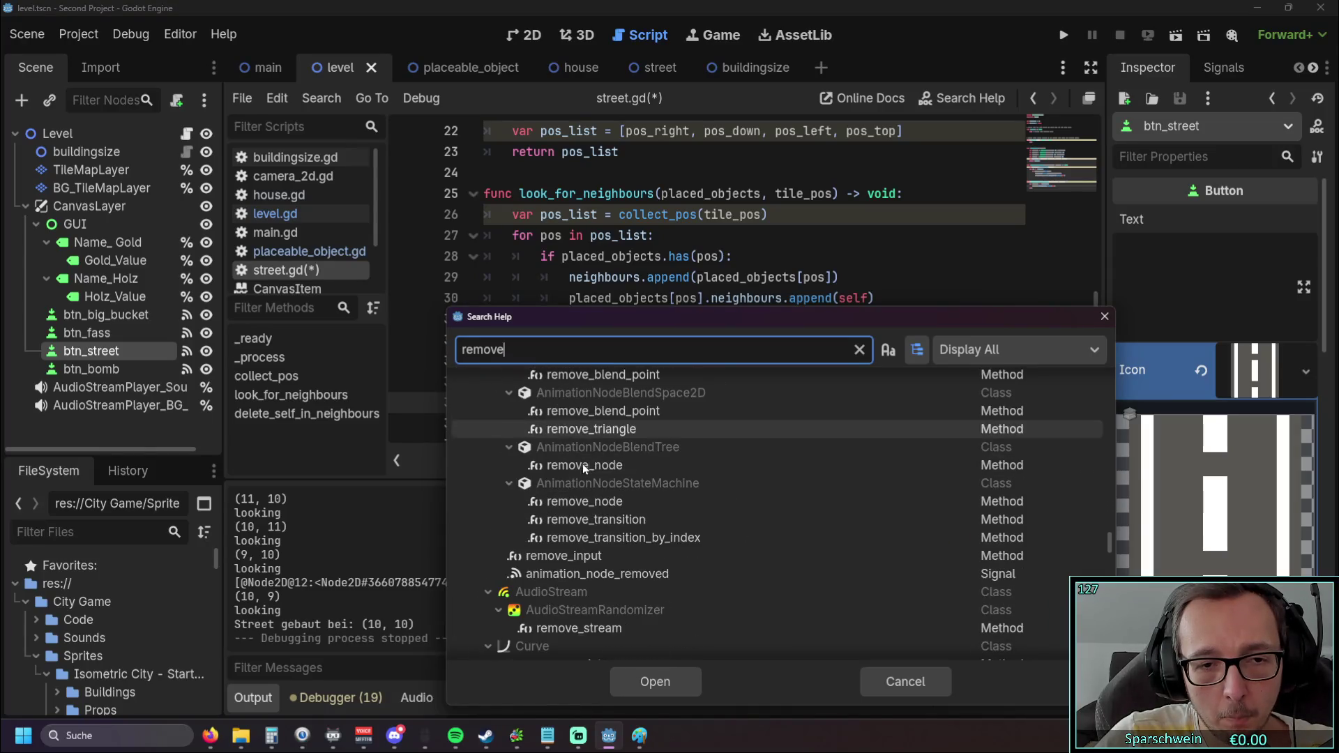
- Change the help search to 'array' and select the Array() constructor result
key(BackSpace)
key(BackSpace)
key(BackSpace)
text(arra)
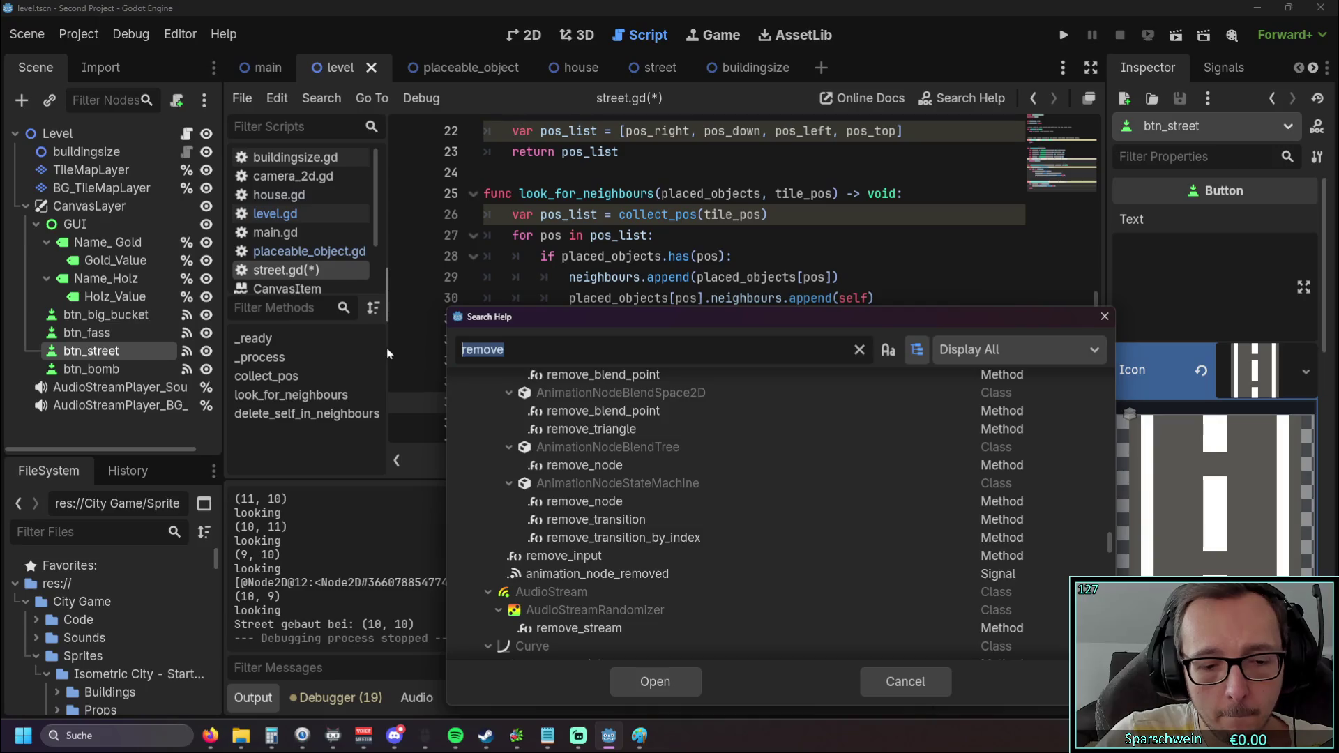
text(y)
scroll(601, 441, down, 3)
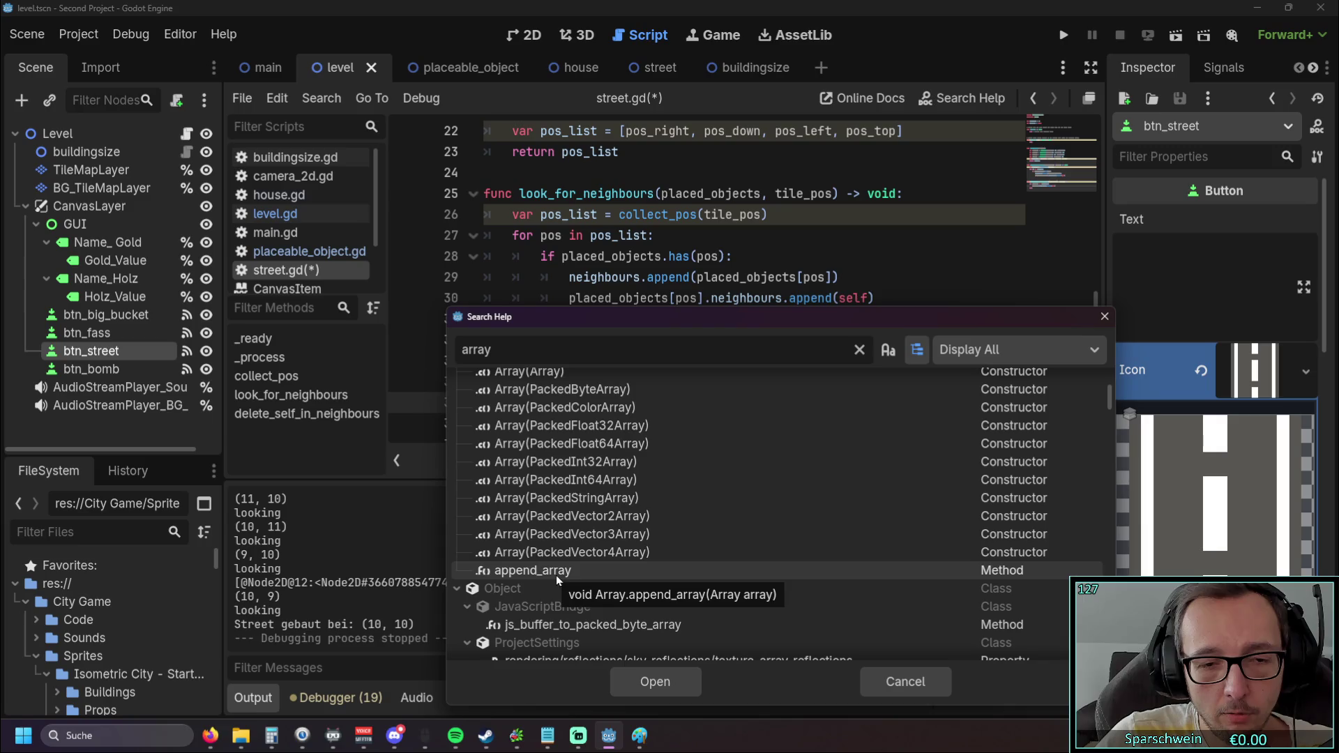
scroll(658, 498, down, 2)
scroll(655, 493, up, 5)
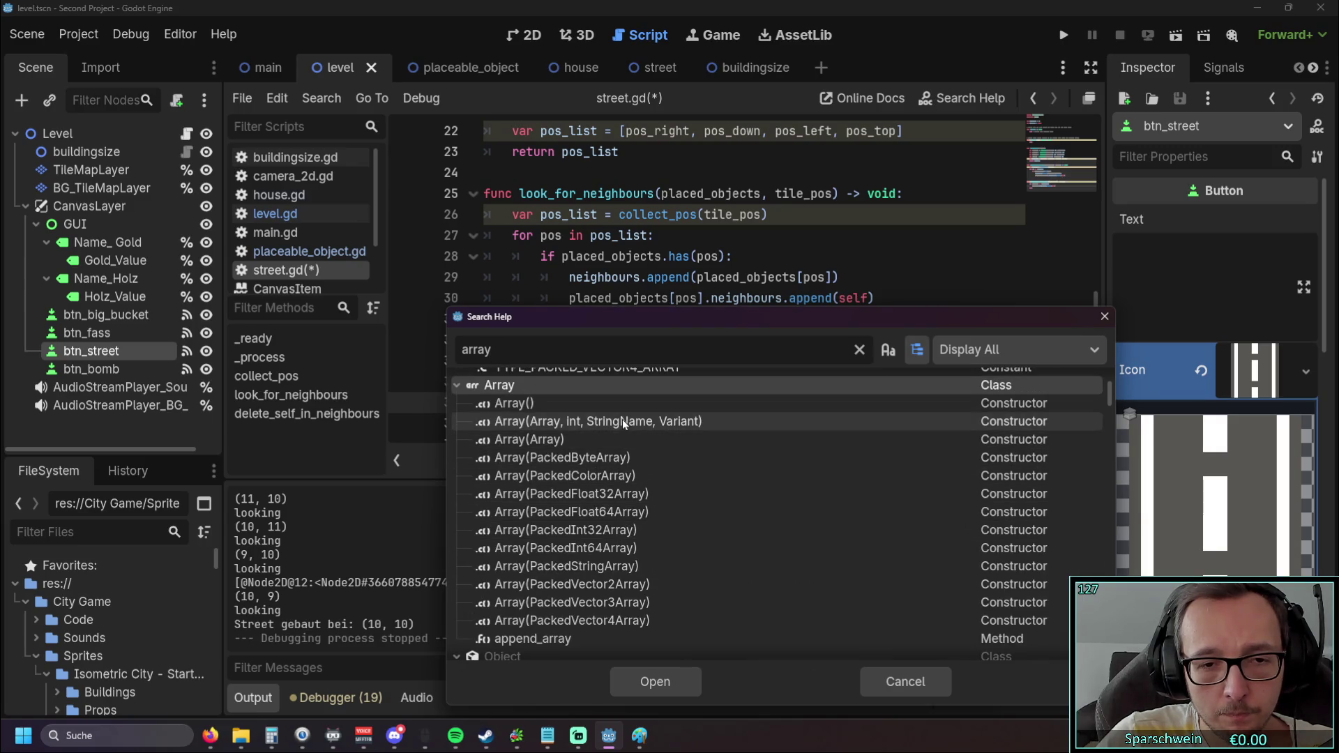
click(549, 403)
- Browse the Array class methods list for erase(), then return to street.gd
double_click(549, 403)
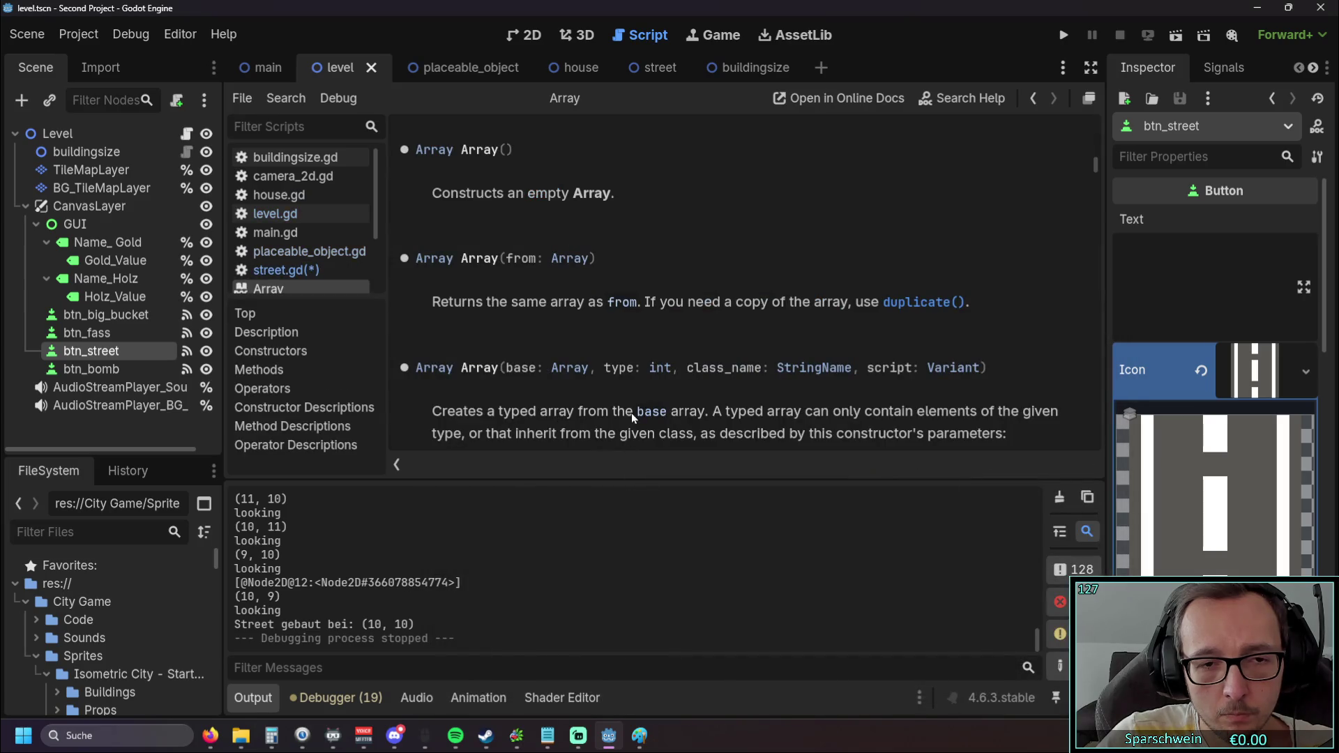
scroll(638, 353, up, 3)
scroll(638, 353, up, 5)
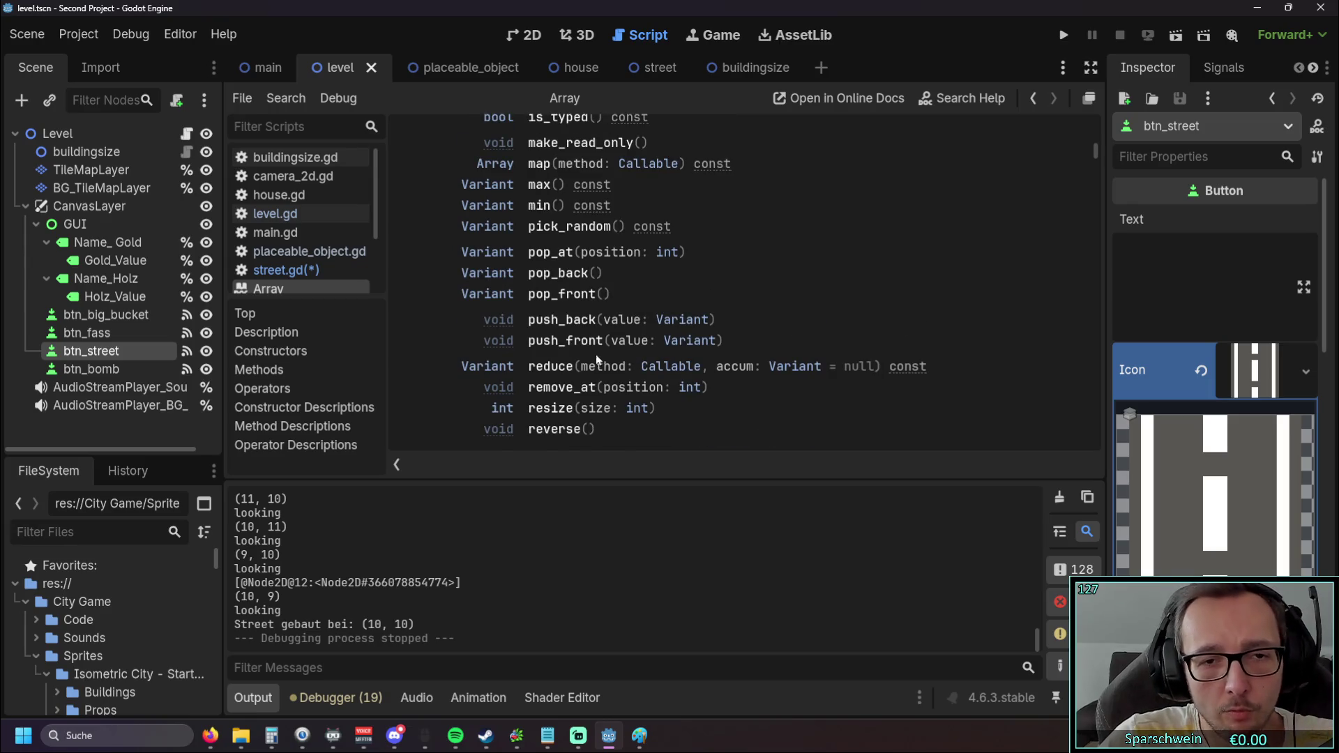
scroll(595, 354, up, 1)
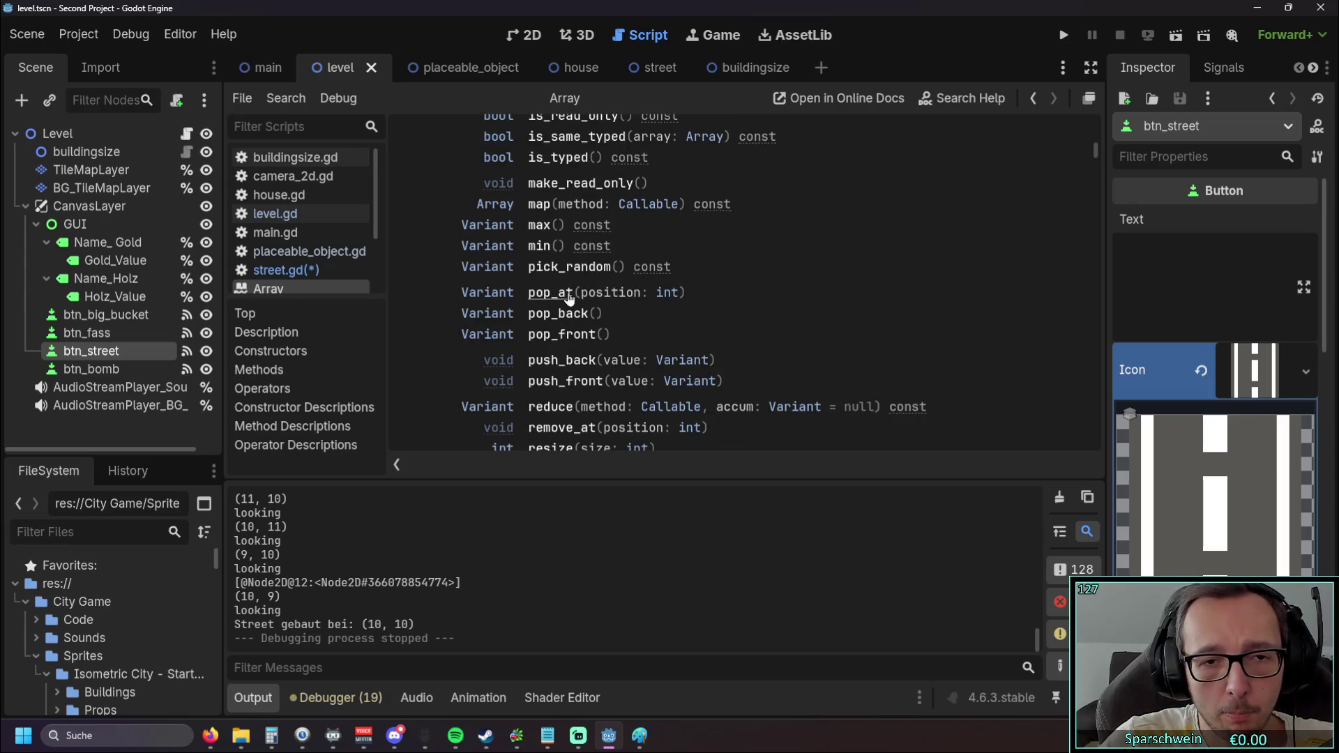
scroll(567, 298, up, 3)
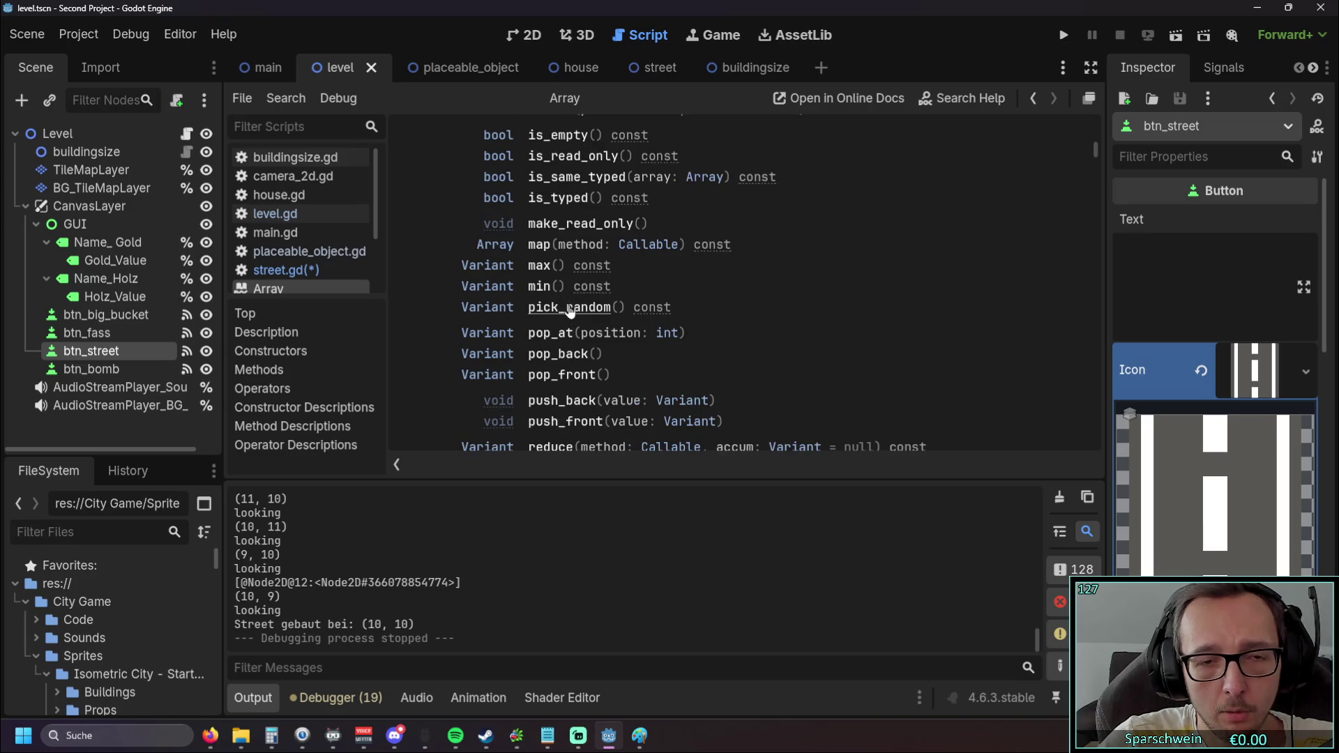
scroll(551, 327, up, 3)
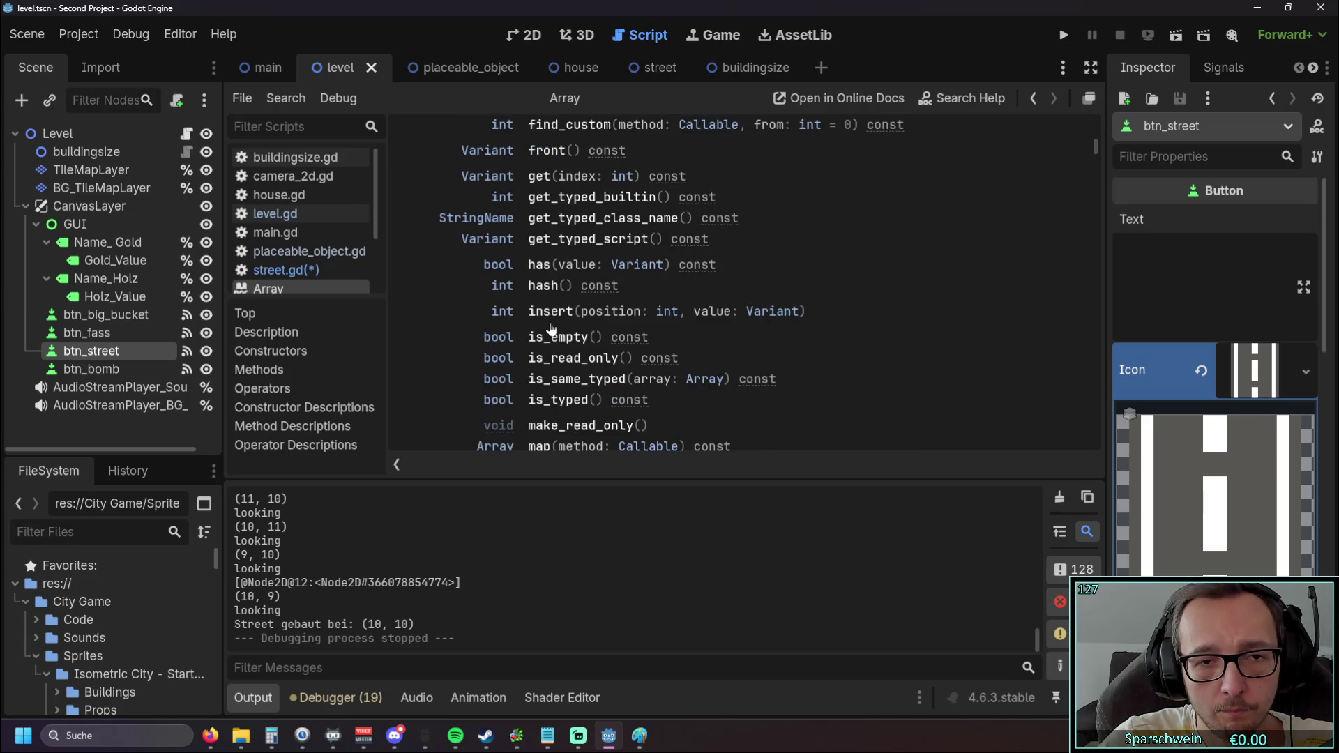
scroll(552, 329, up, 6)
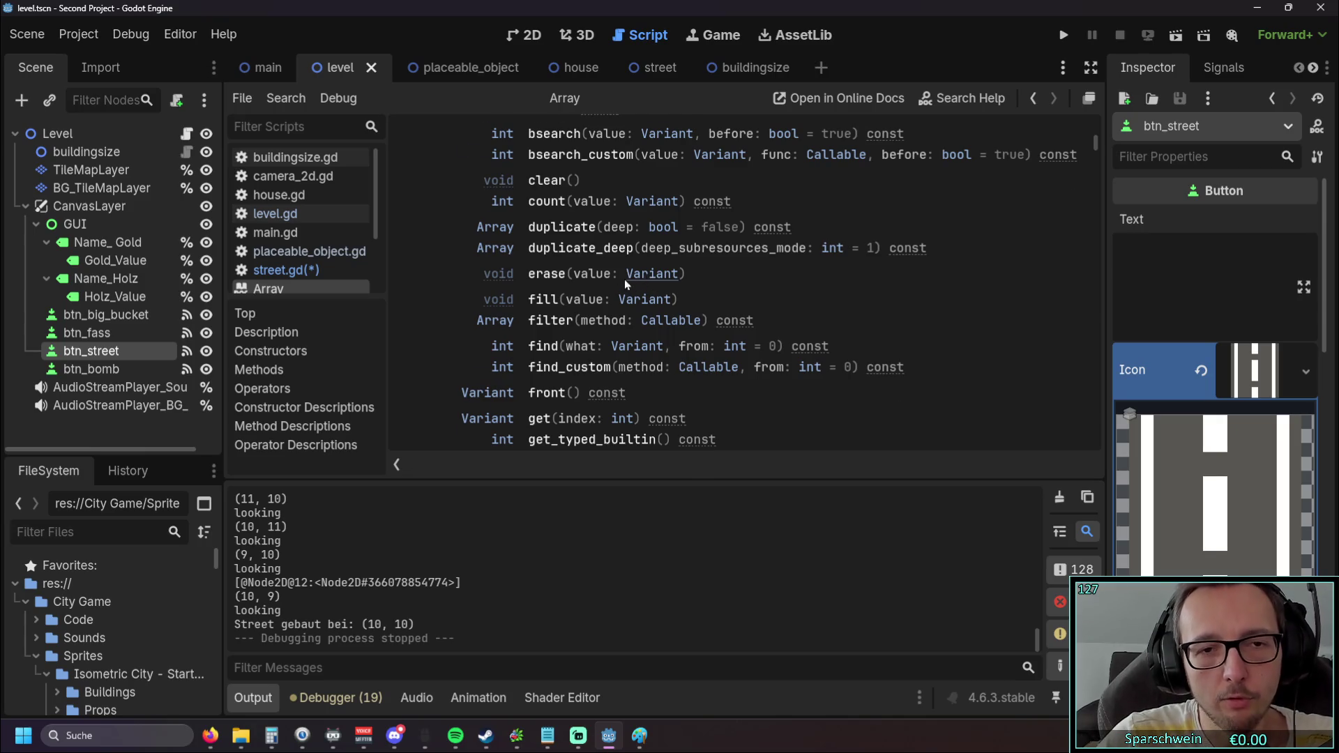
scroll(608, 308, up, 2)
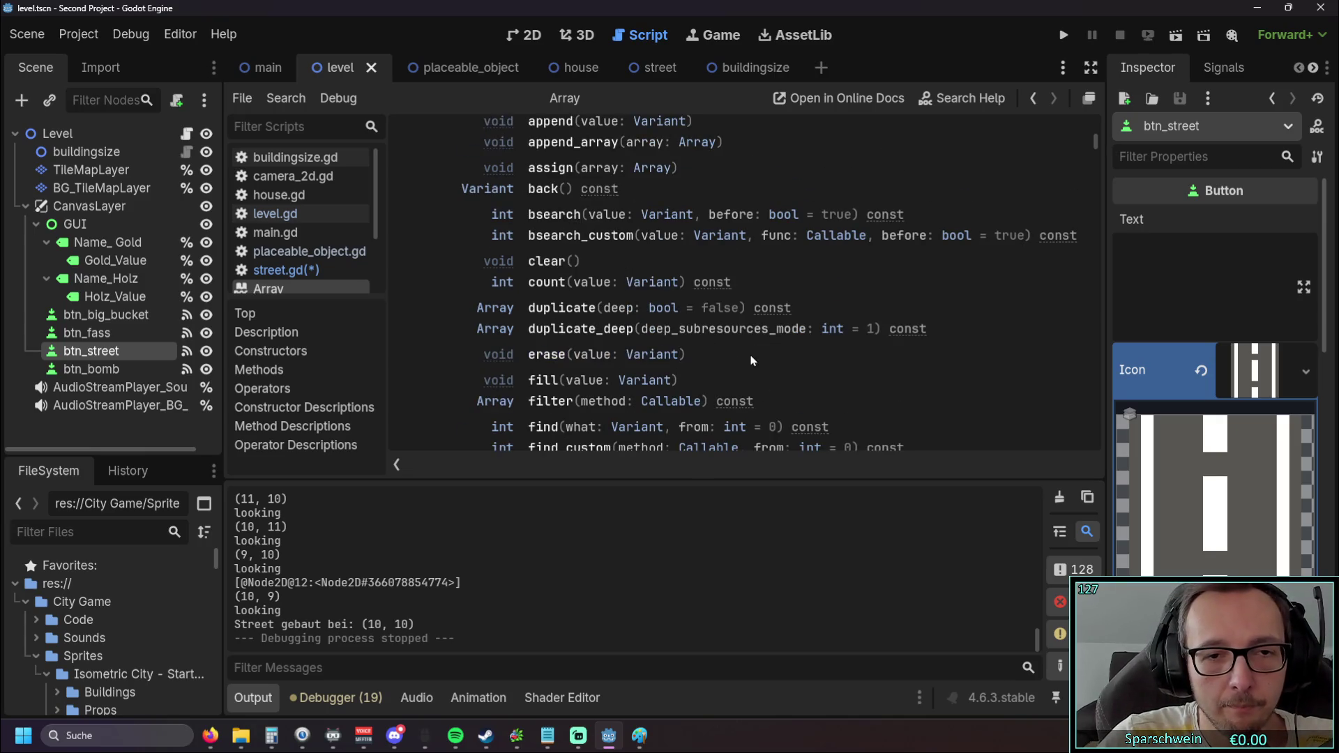
scroll(741, 354, up, 1)
scroll(738, 352, down, 2)
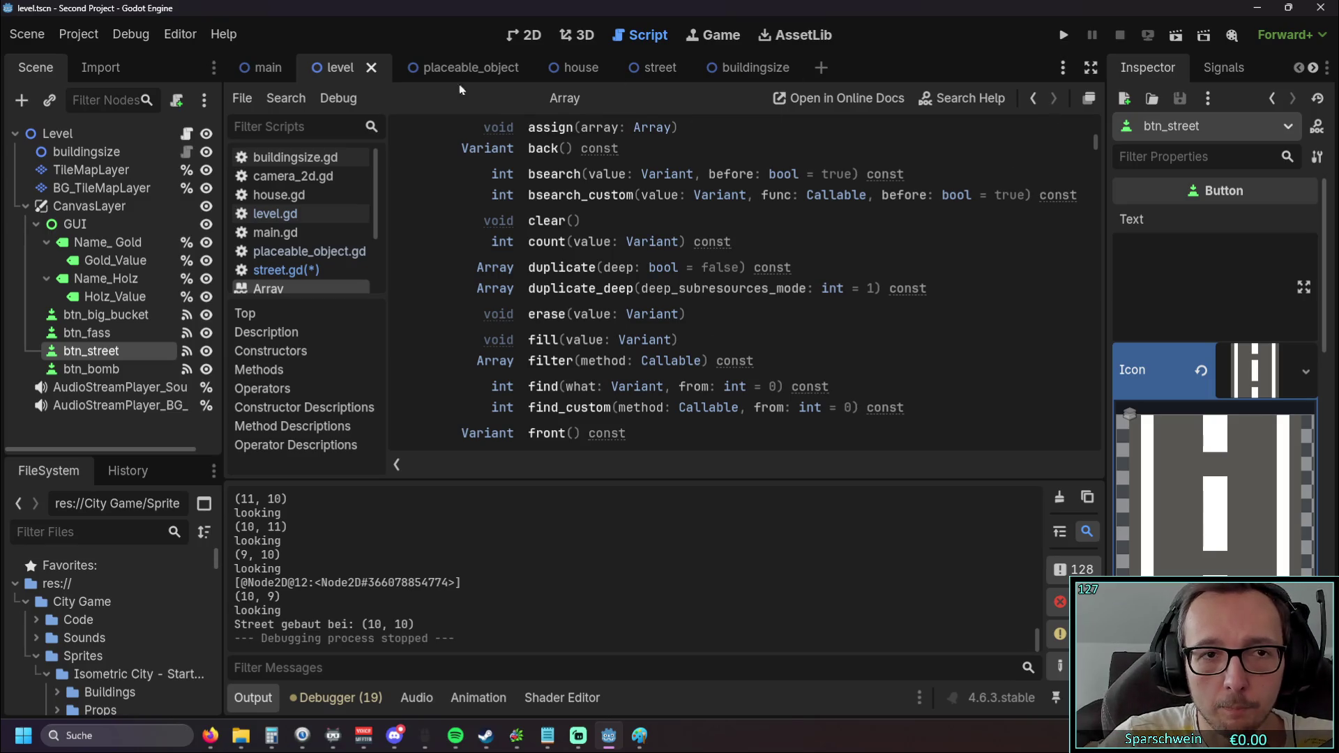
click(279, 270)
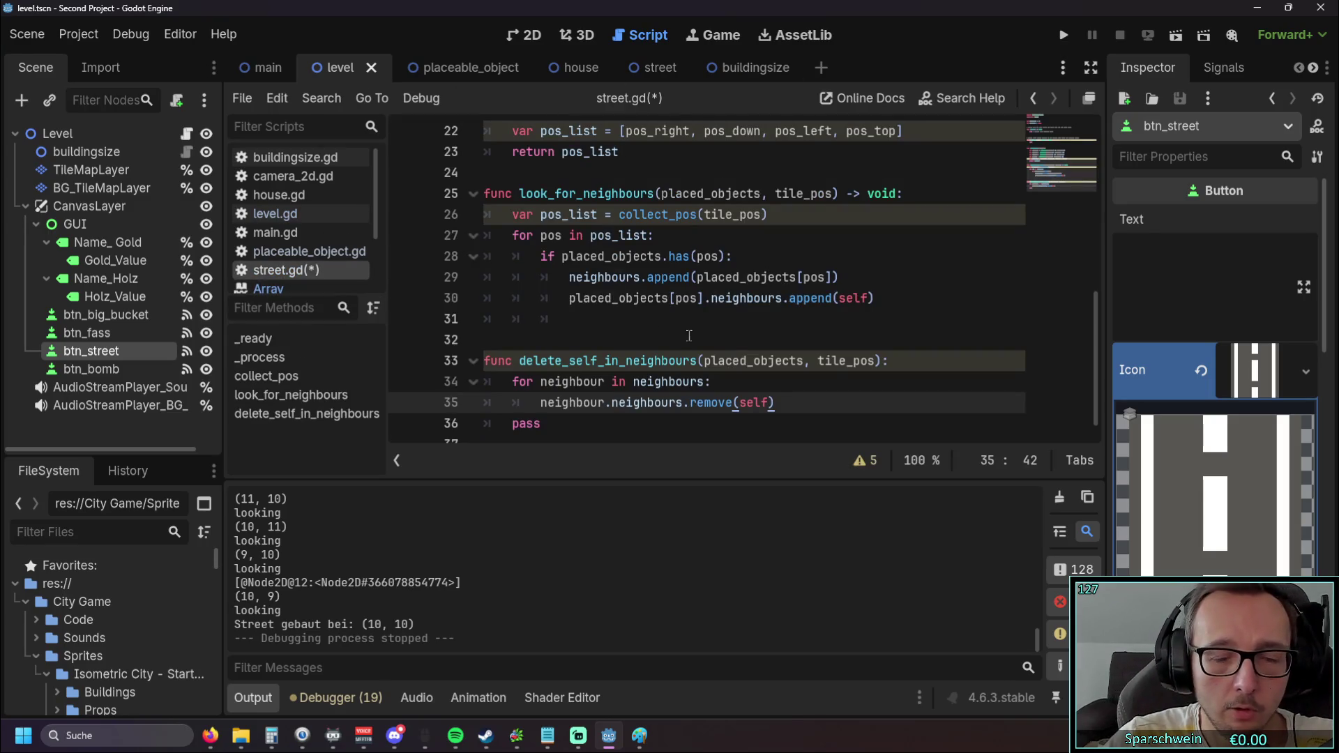
- Change remove to erase on line 35, giving neighbour.neighbours.erase(self)
drag(690, 403, 729, 407)
text(e)
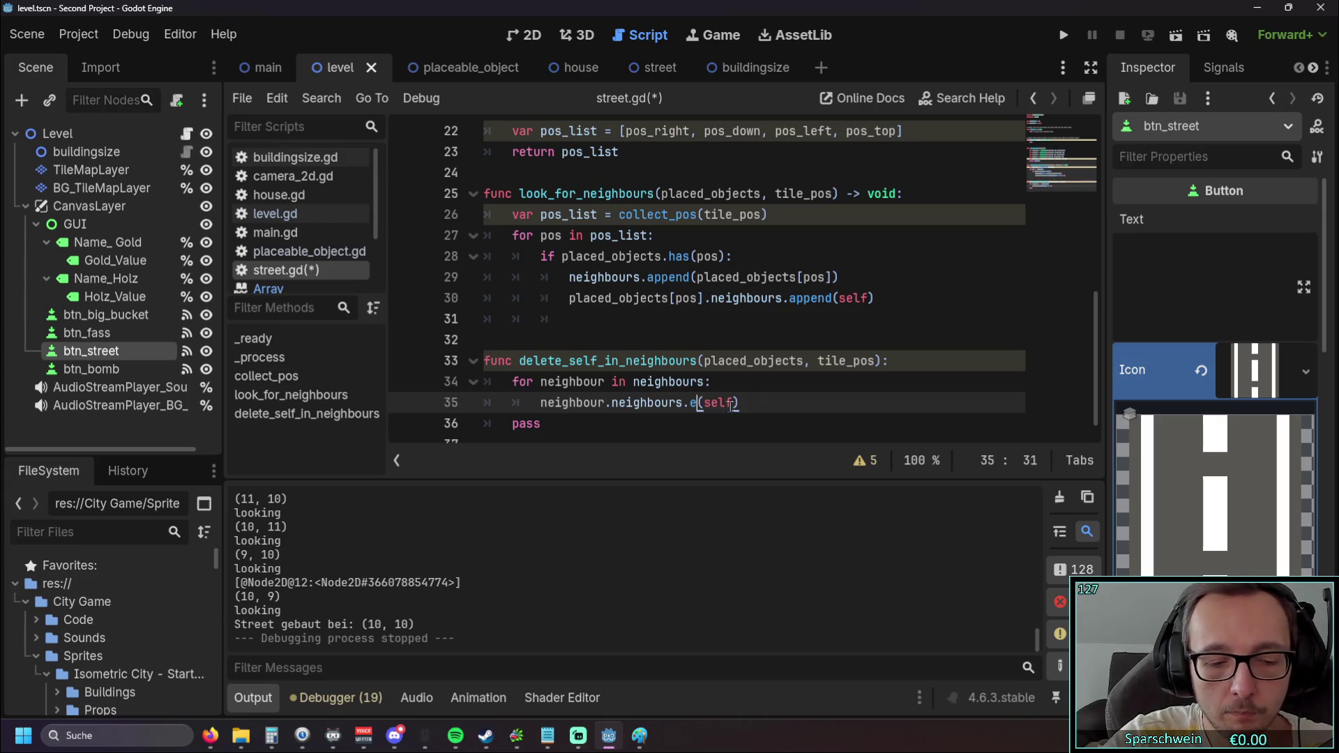
text(rase)
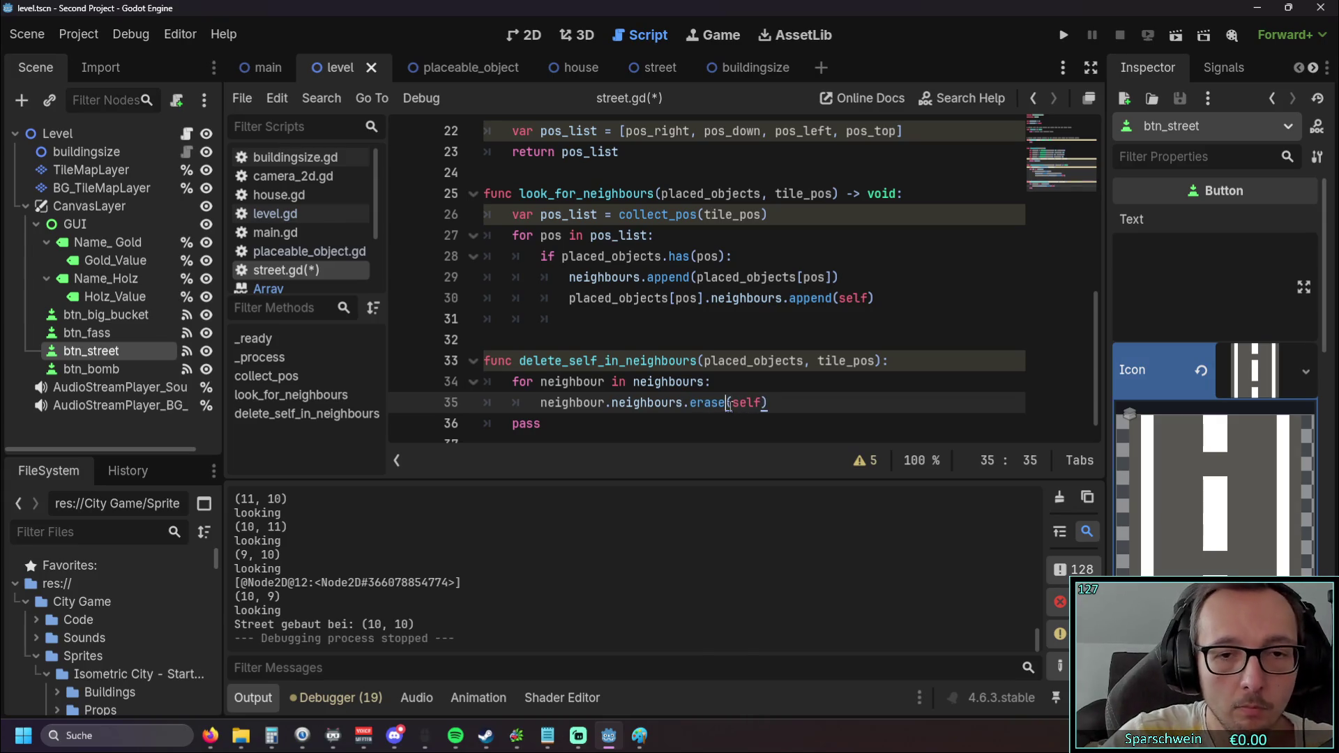
click(741, 384)
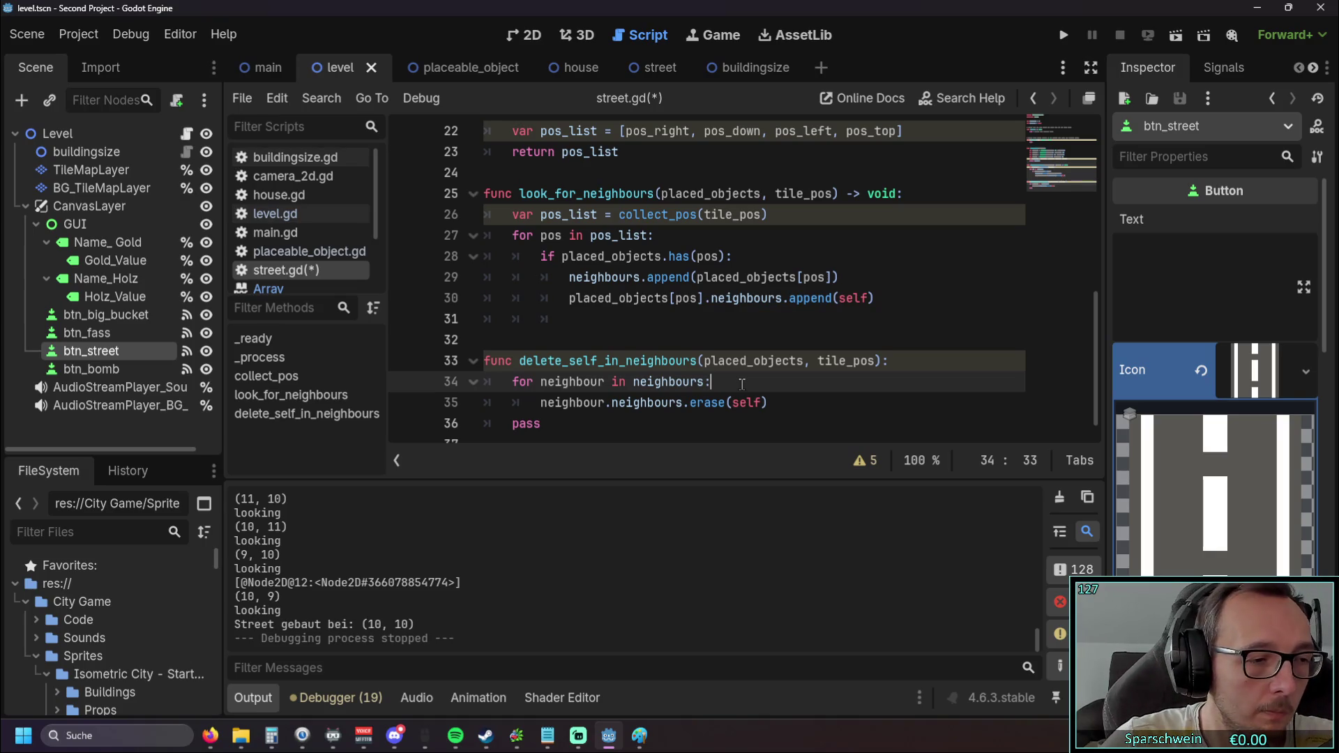
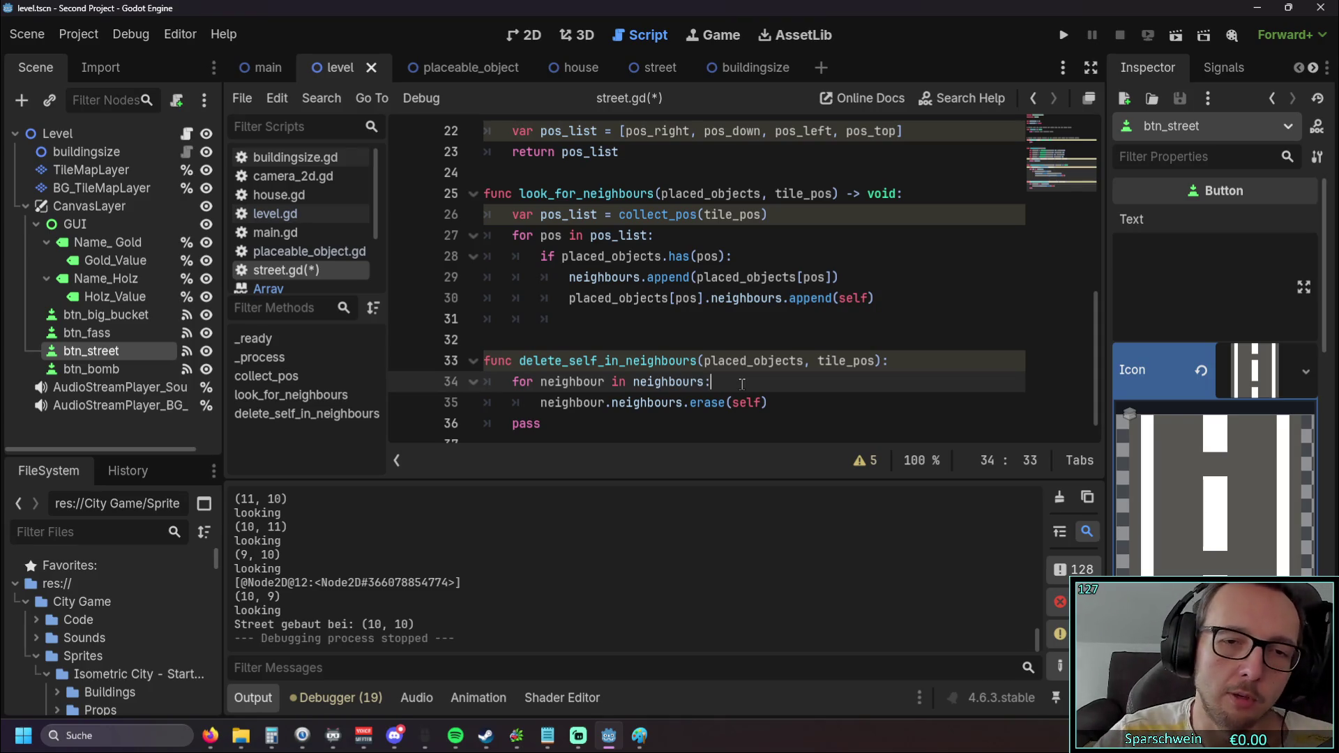
- Select the delete_self_in_neighbours(...) call signature in street.gd
click(594, 339)
scroll(593, 338, down, 1)
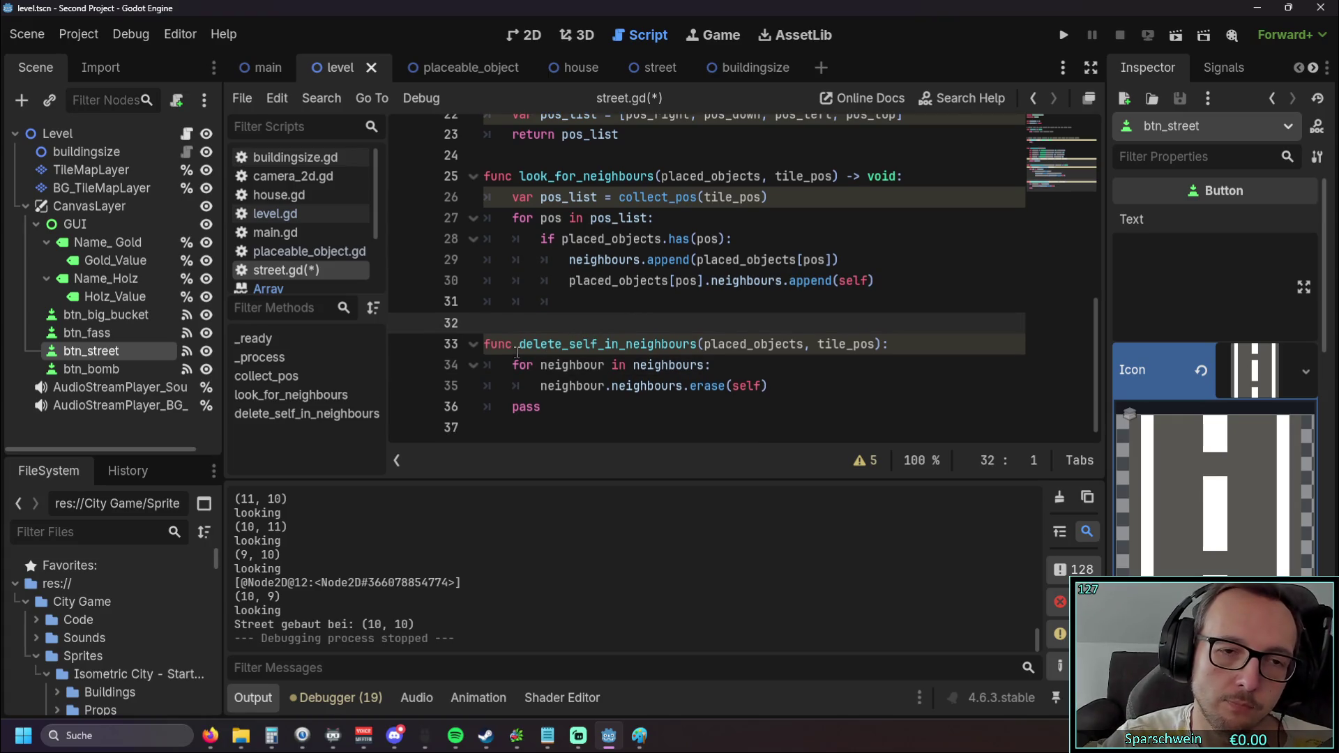
drag(520, 344, 884, 344)
key(ctrl+c)
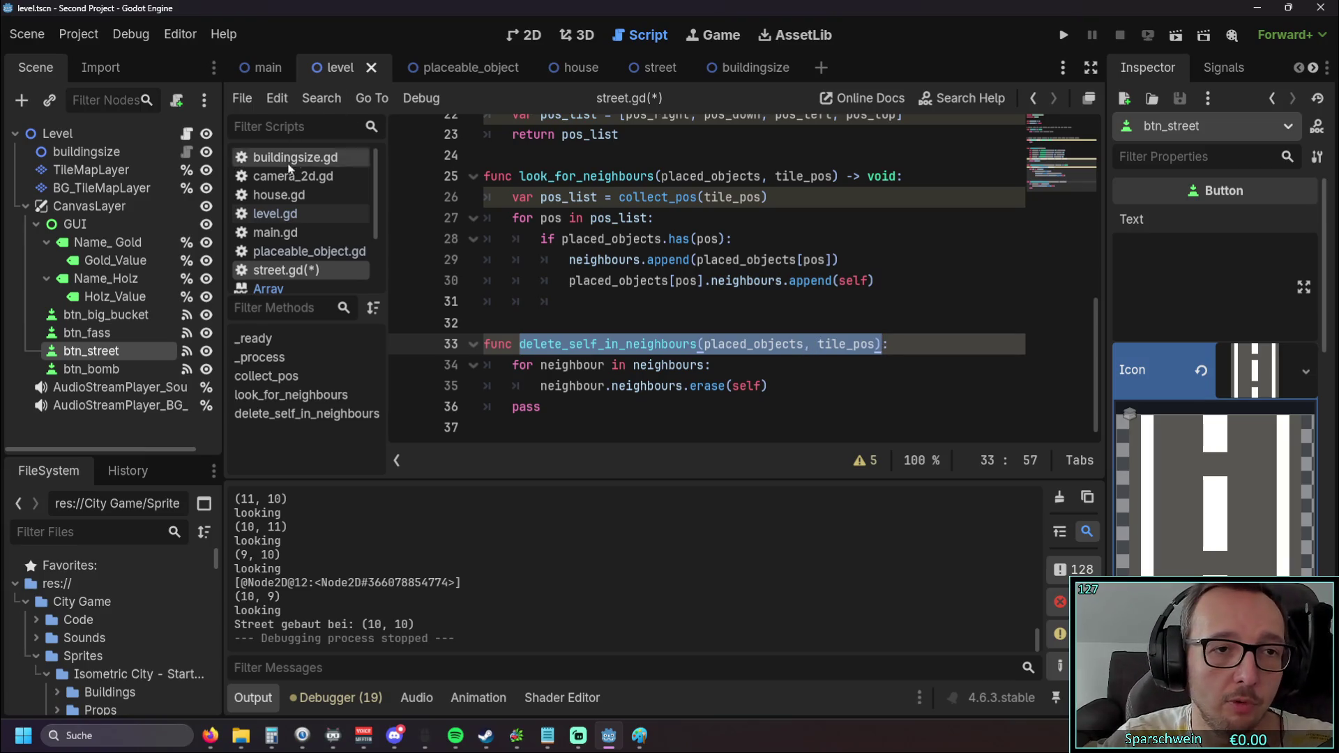
- Go to the end of the erase line 190 in level.gd's _deconstruct function
click(275, 213)
scroll(668, 266, down, 5)
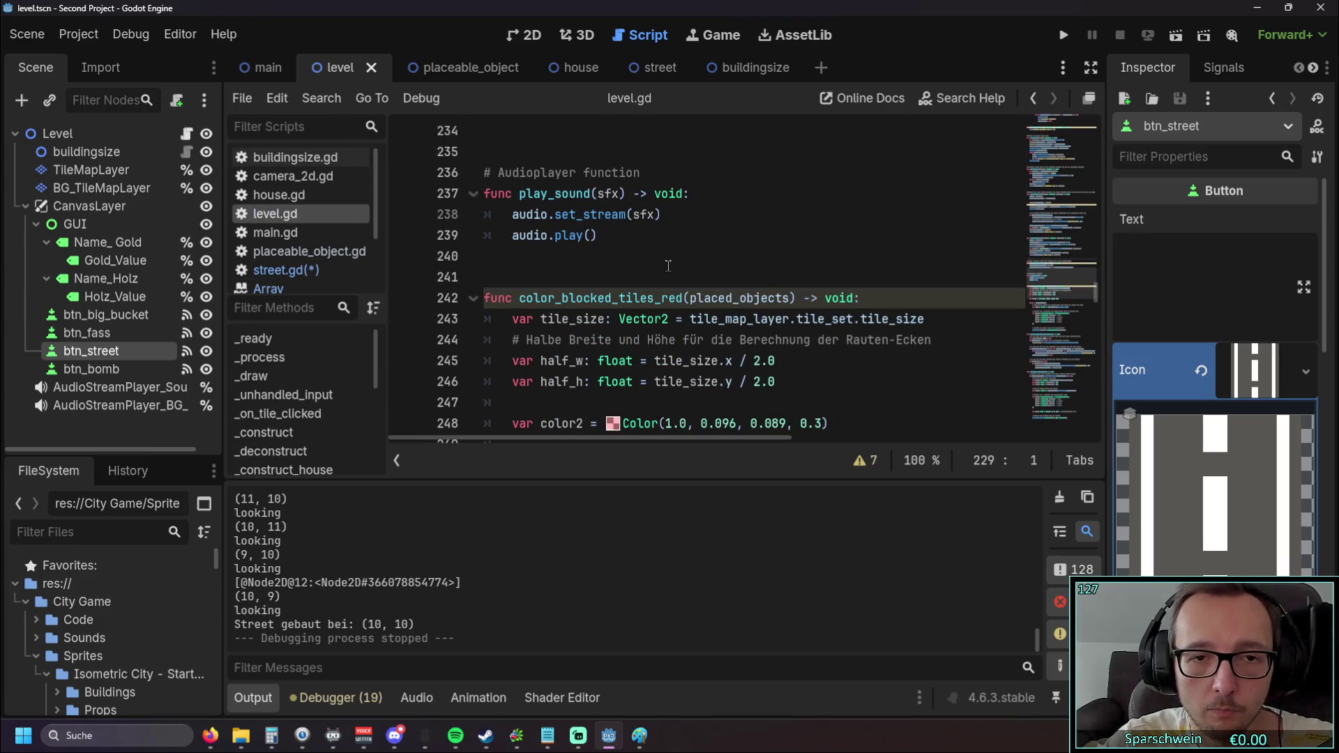
scroll(499, 346, up, 15)
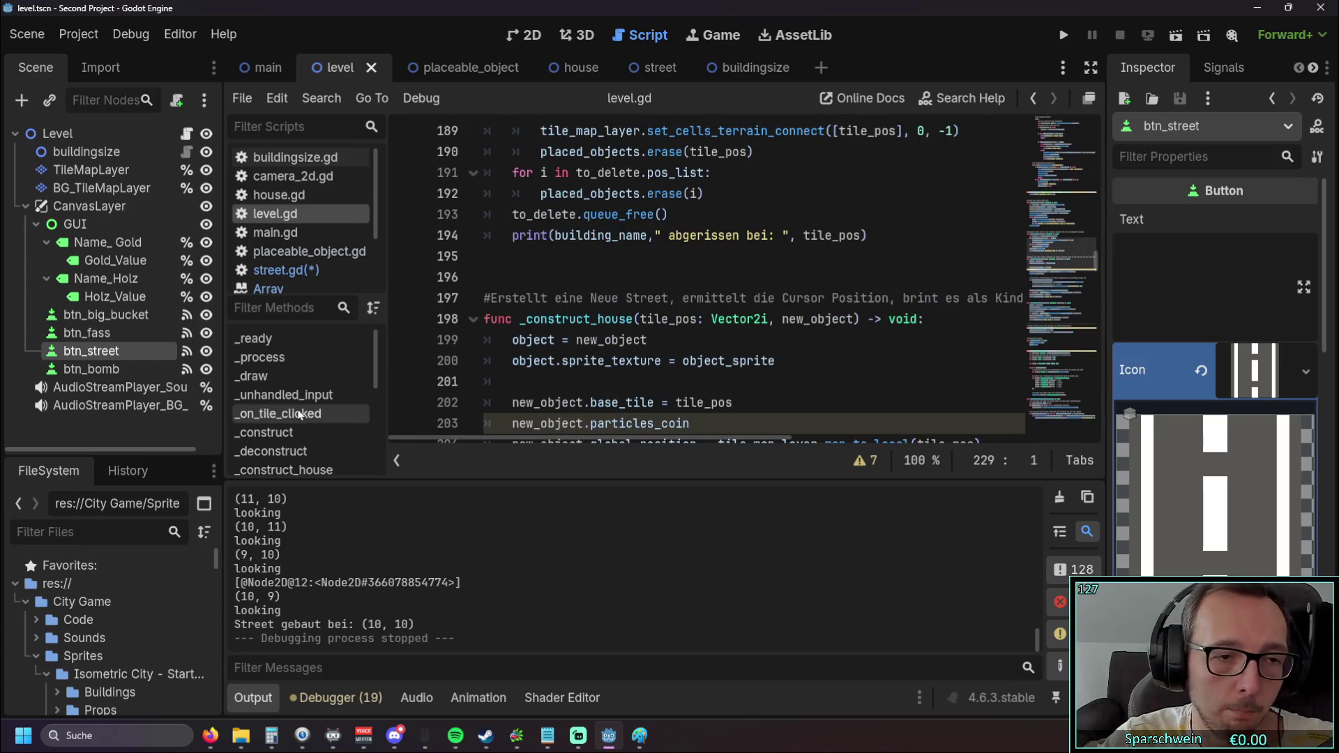
click(272, 451)
scroll(693, 275, down, 1)
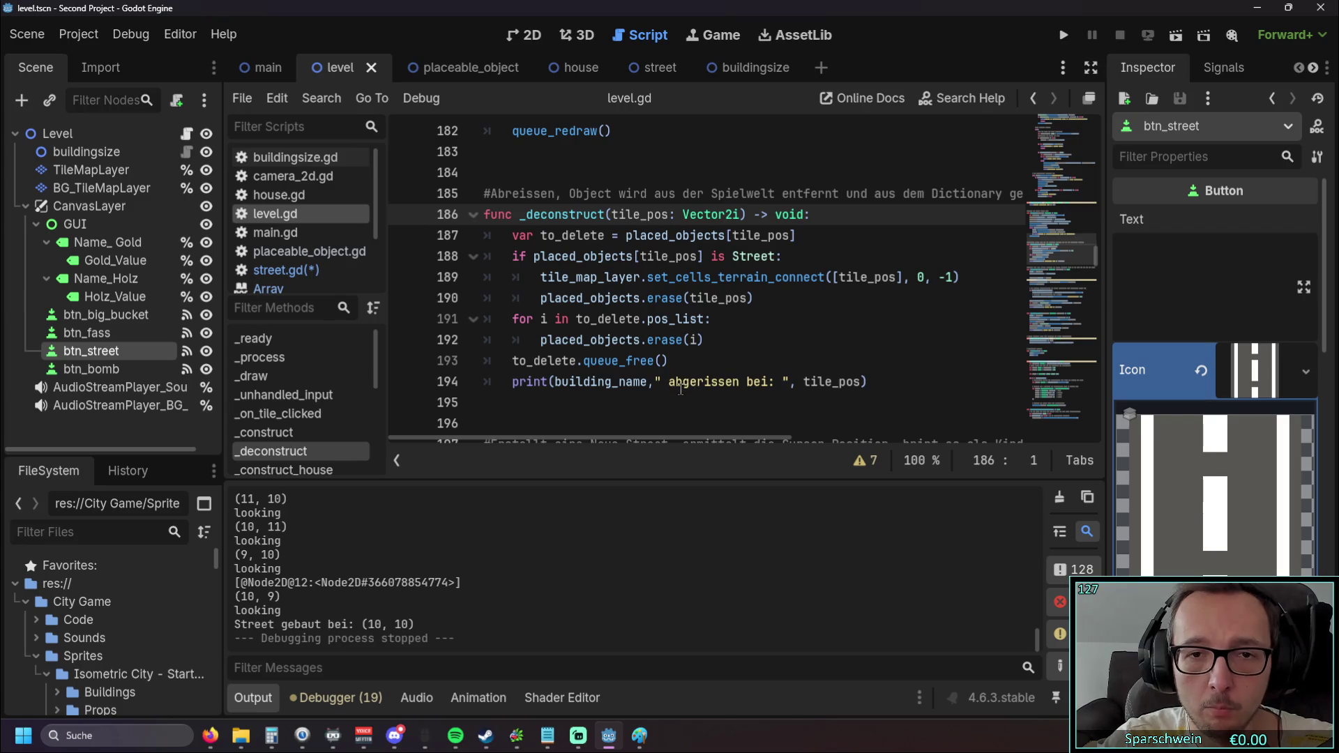
click(767, 299)
- Paste the delete_self_in_neighbours(placed_objects, tile_pos) call on a new line 191 after the erase
key(Return)
key(ctrl+v)
click(783, 347)
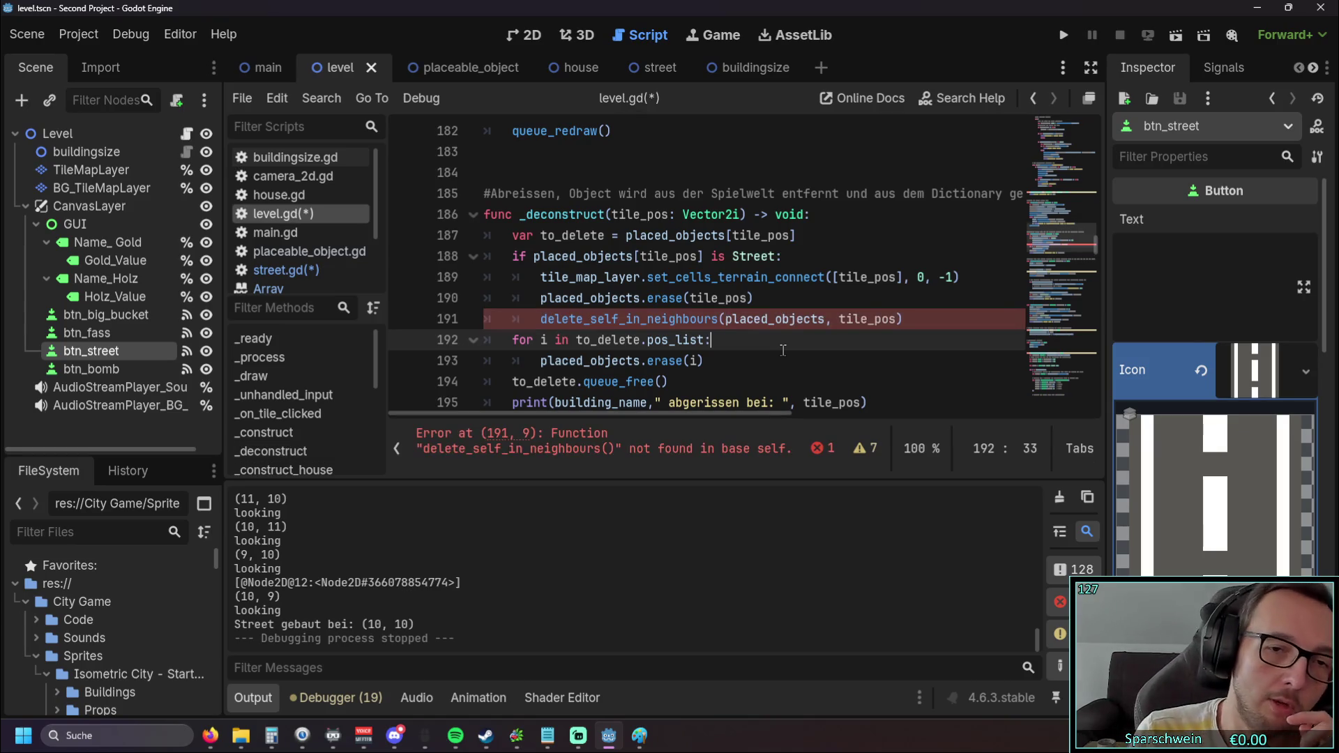
click(536, 319)
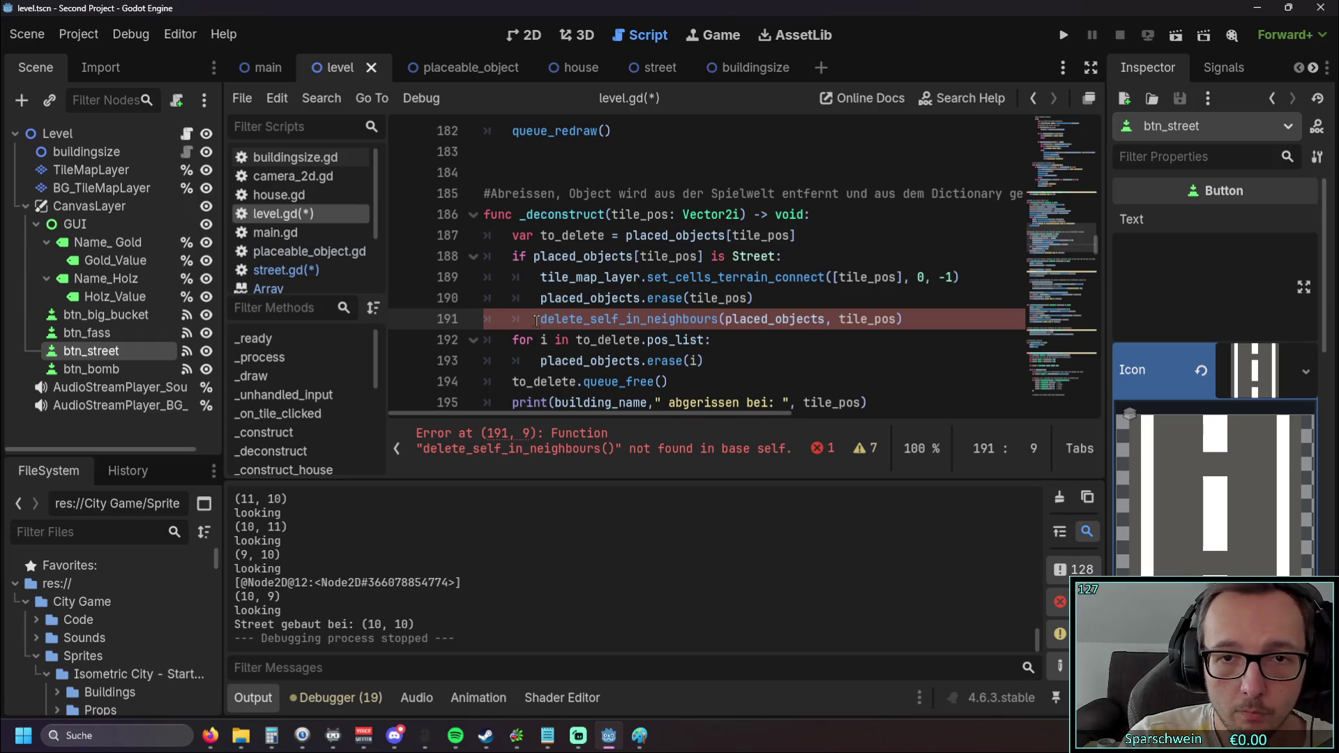
text(object)
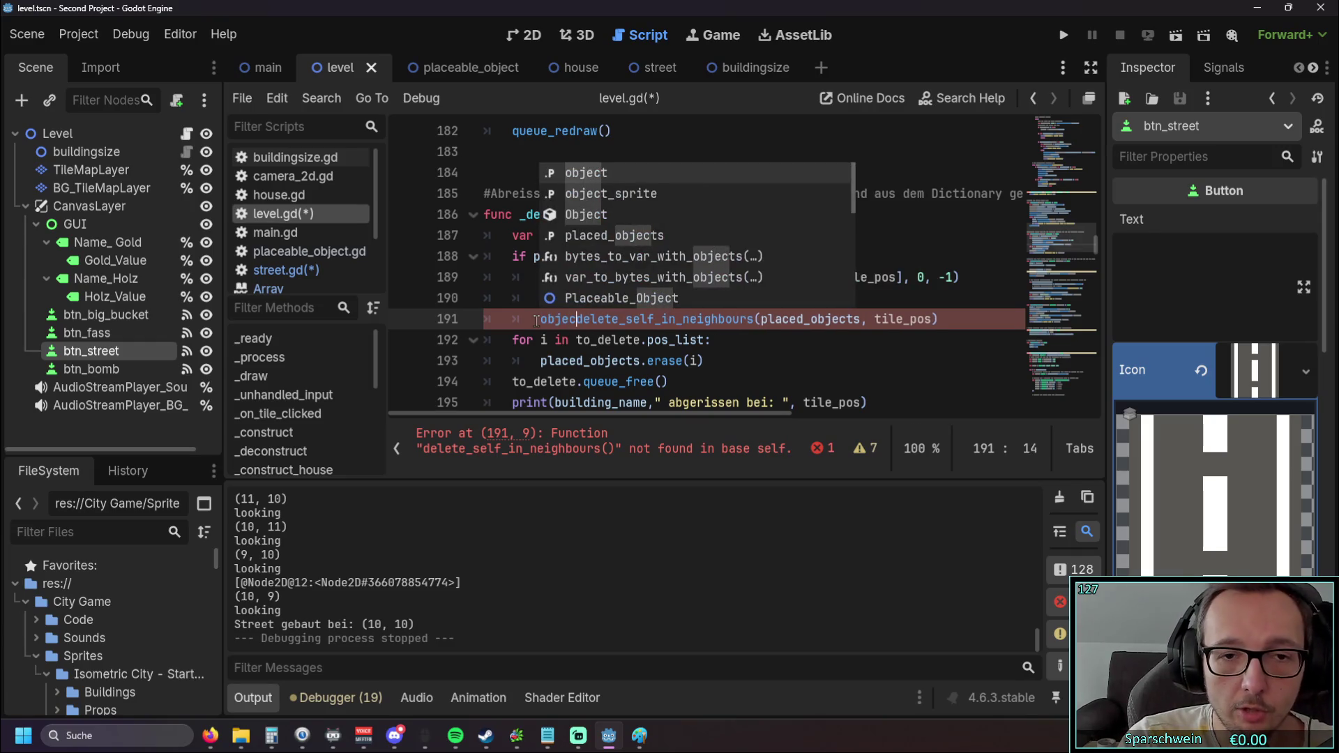
text(.)
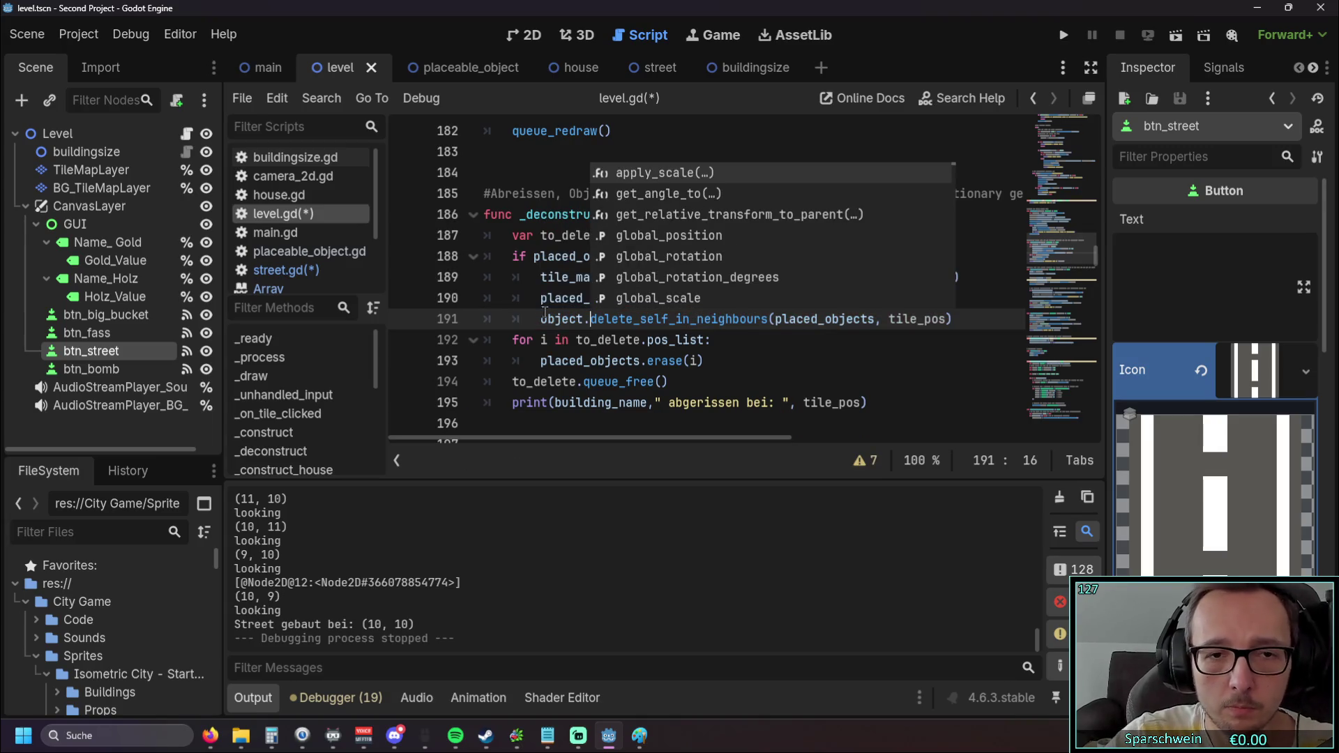
click(545, 302)
- Prefix the new call with STREET so it reads STREET.delete_self_in_neighbours(placed_objects, tile_pos)
mouse_move(558, 325)
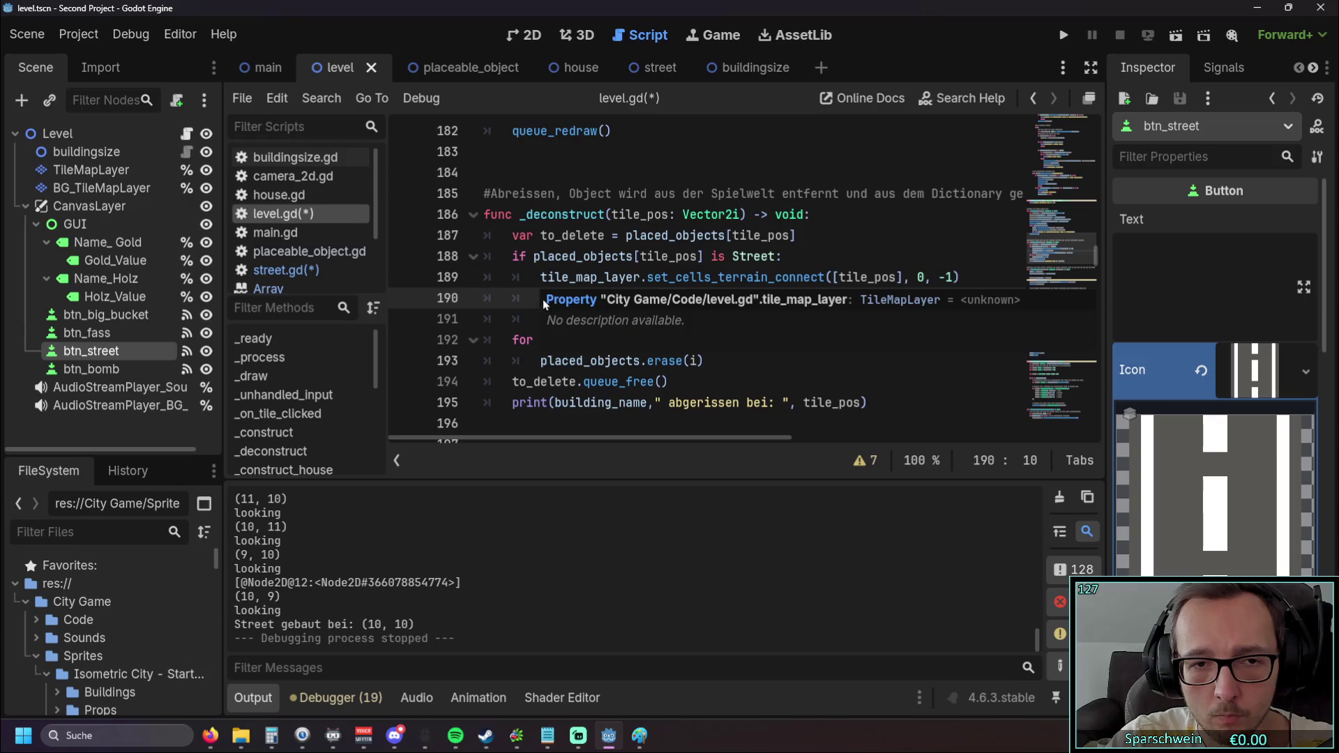
drag(541, 297, 556, 298)
double_click(603, 297)
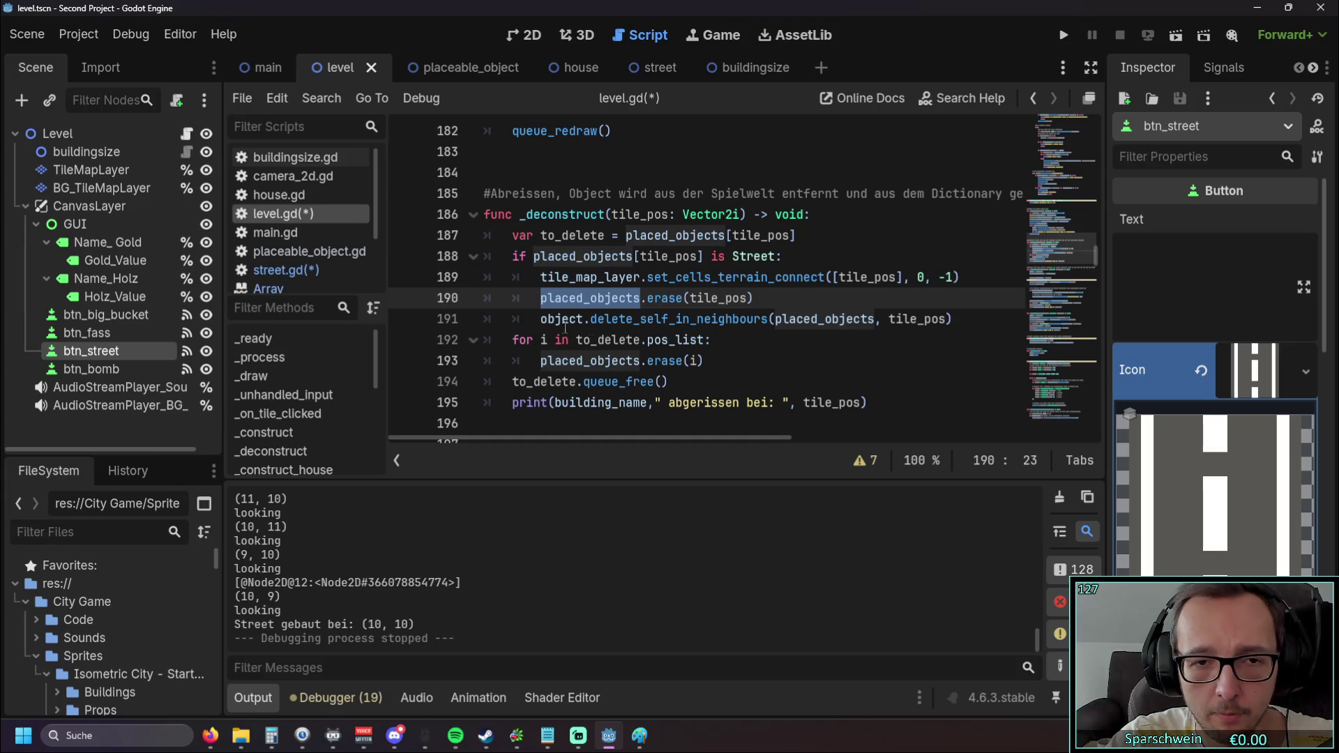
drag(542, 318, 584, 318)
text(STREET)
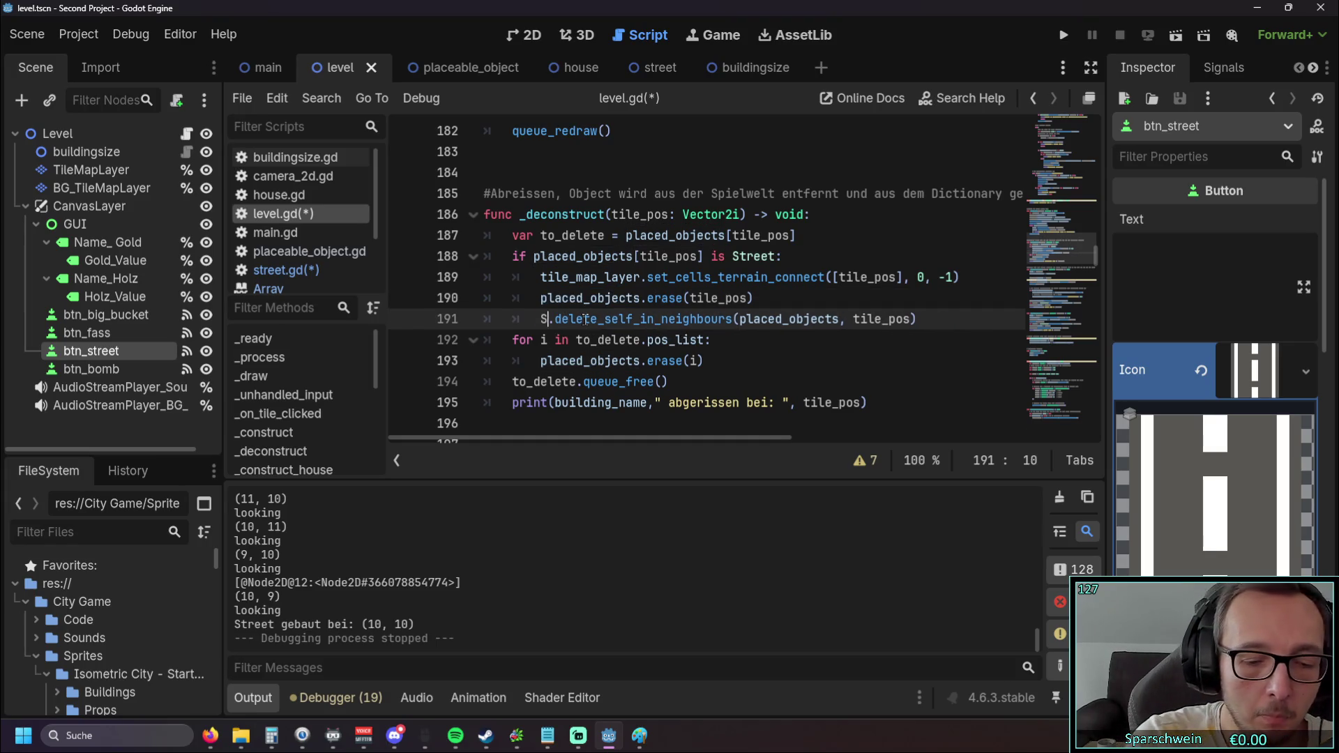
key(Escape)
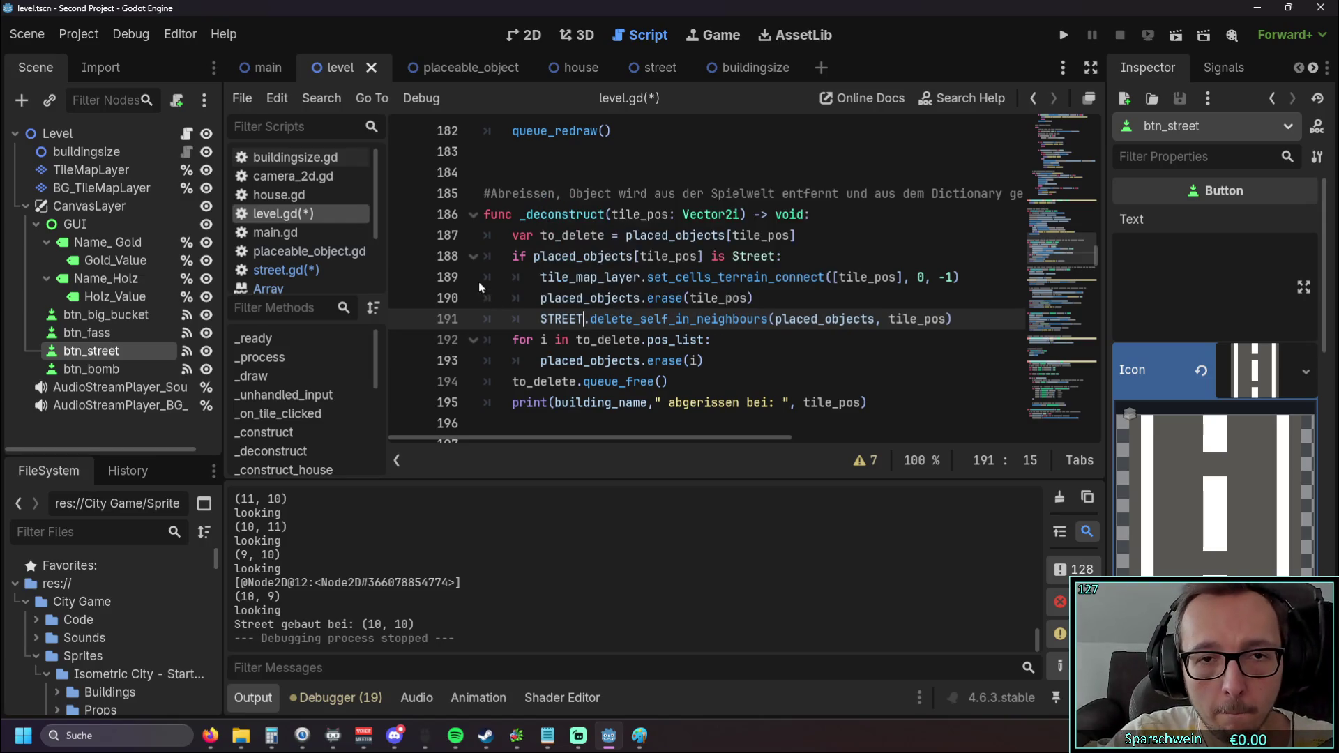
click(657, 382)
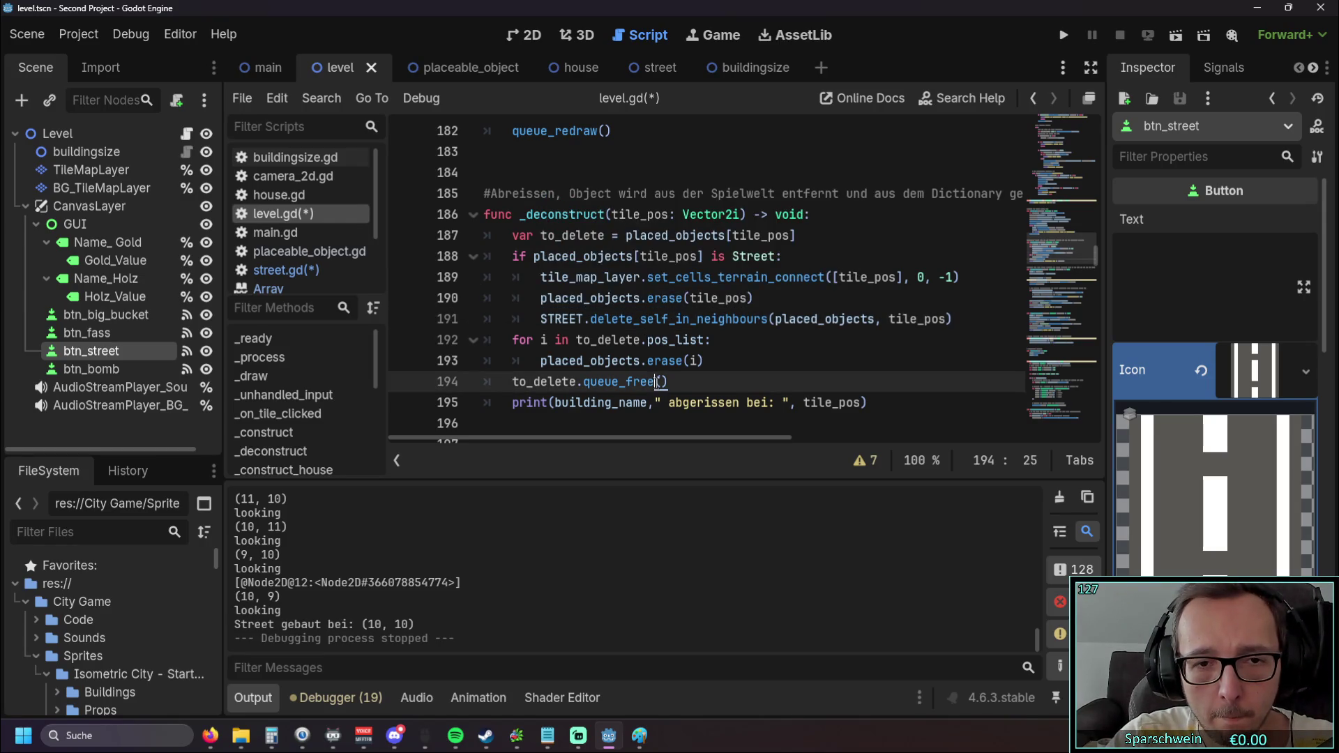
click(707, 361)
click(1063, 35)
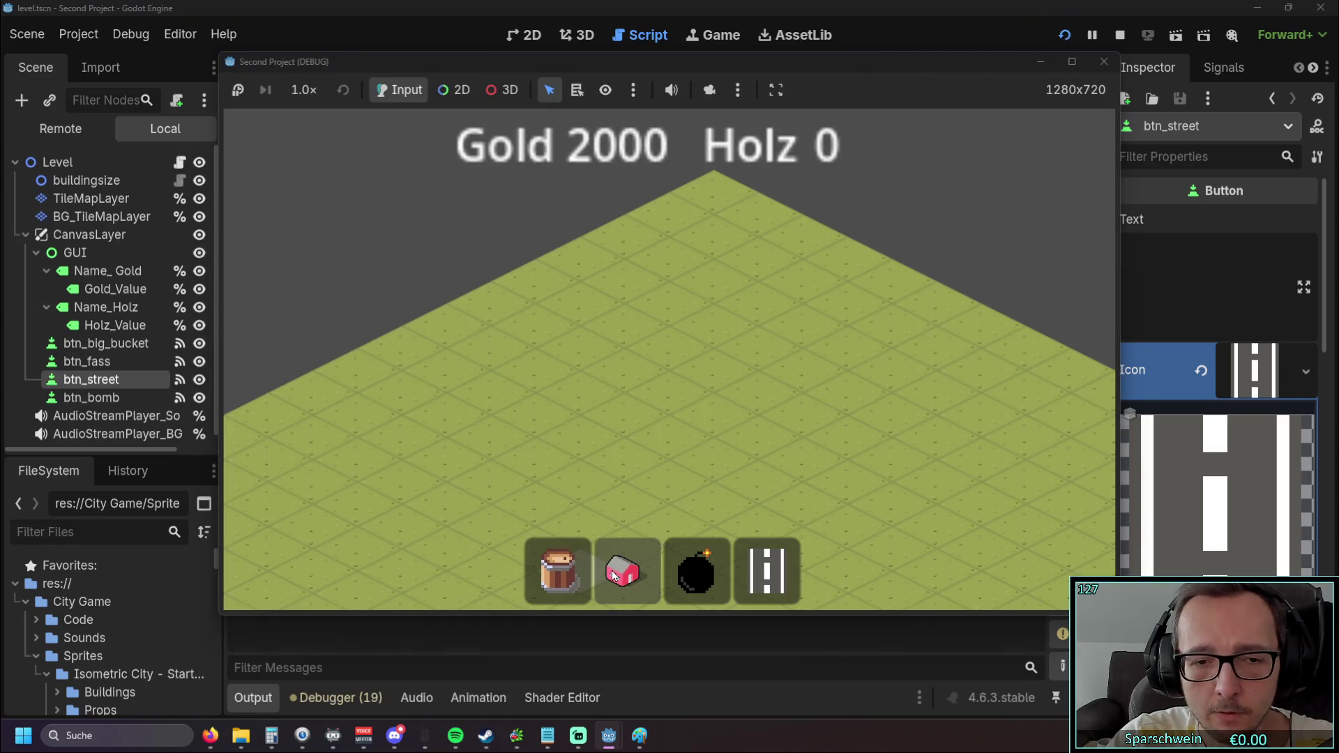
- In the running game, place a street tile with the street tool and right-click to demolish it
click(613, 575)
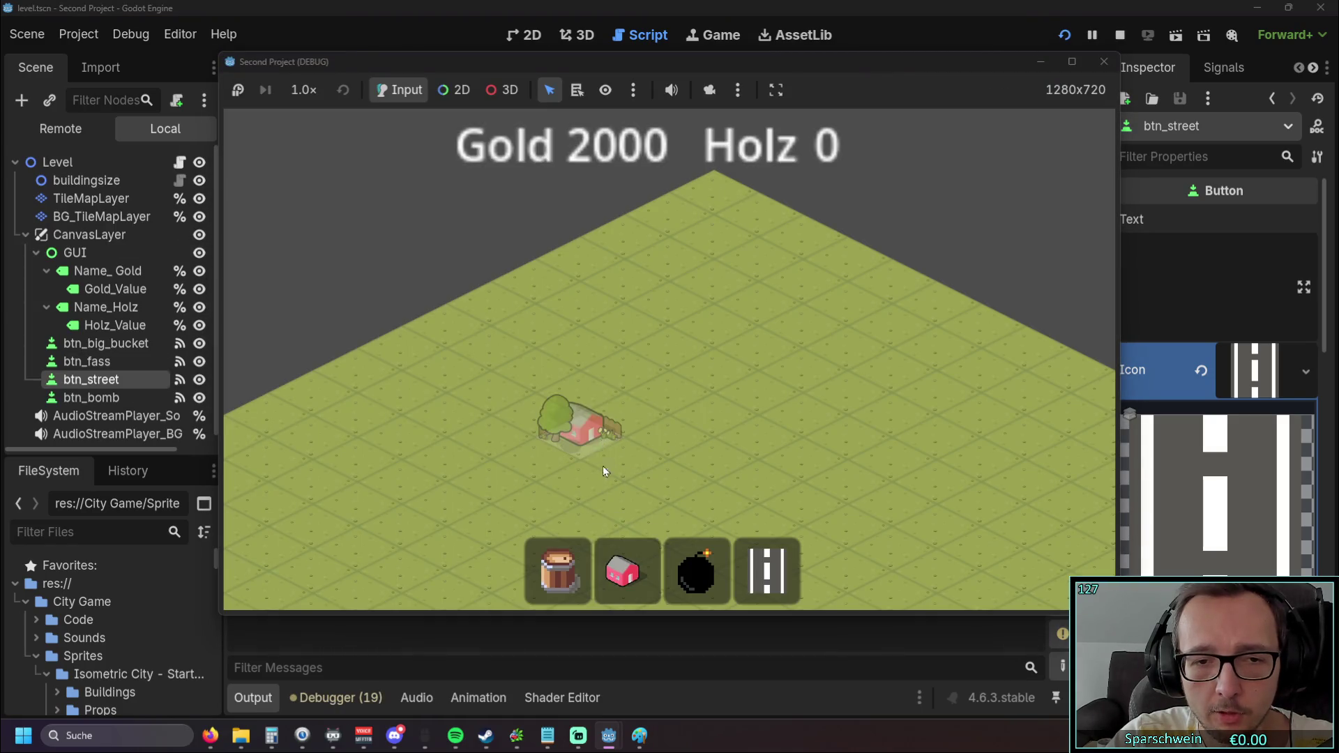
click(721, 383)
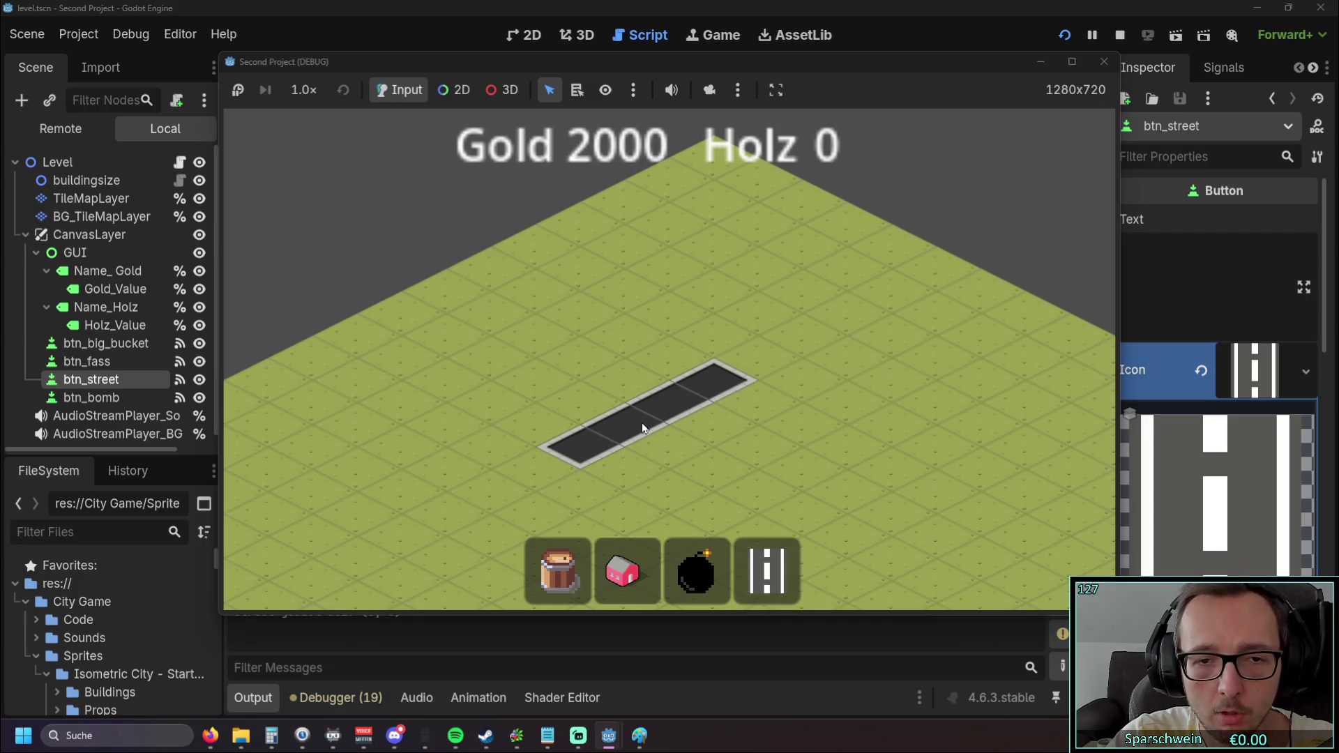
right_click(721, 382)
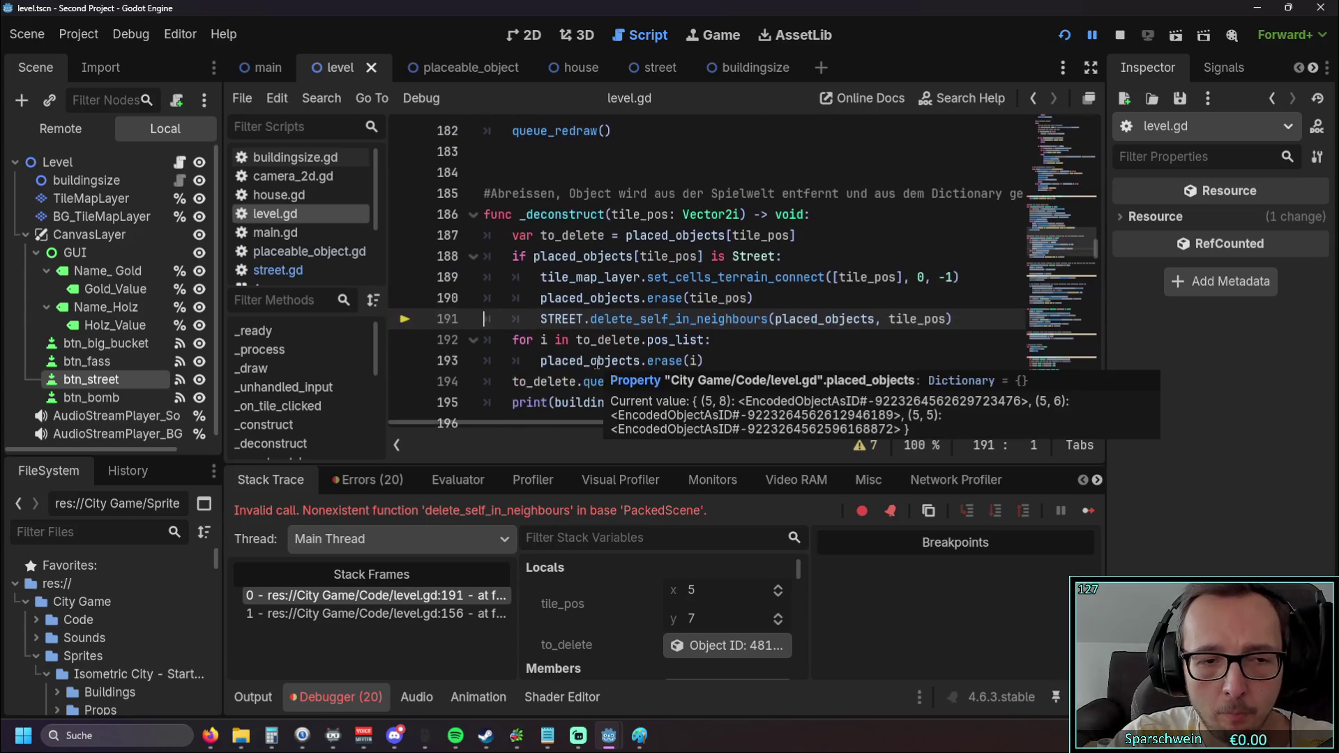
- Replace STREET on line 191 with placed_objects[tile_pos] copied from line 188
double_click(530, 319)
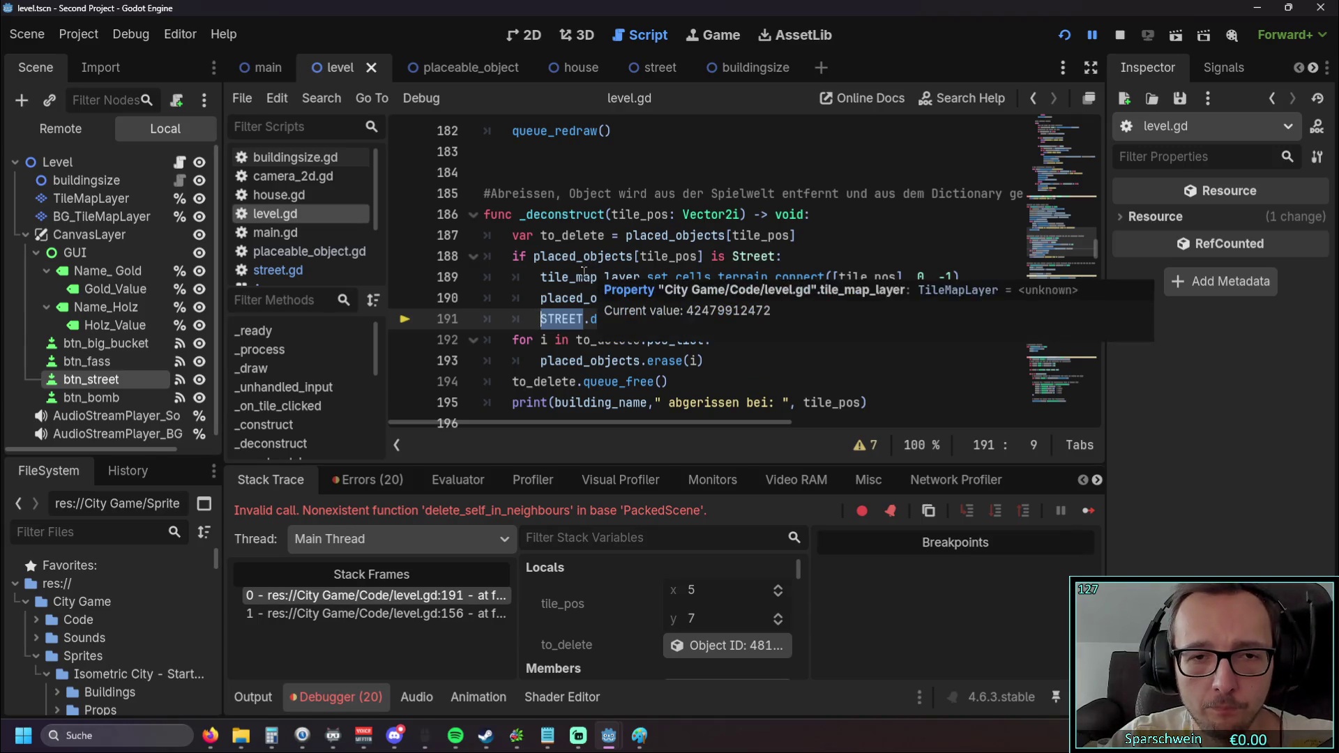
click(542, 299)
drag(541, 299, 641, 300)
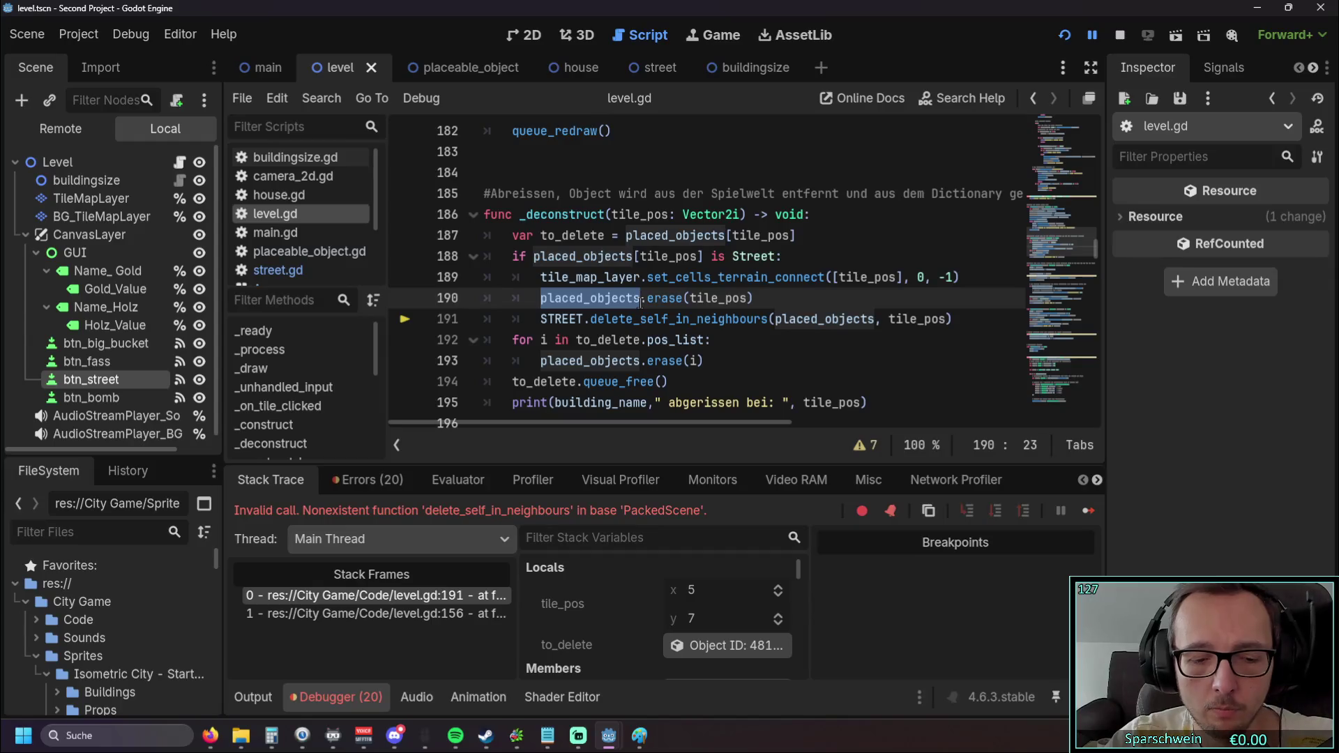
drag(542, 319, 584, 319)
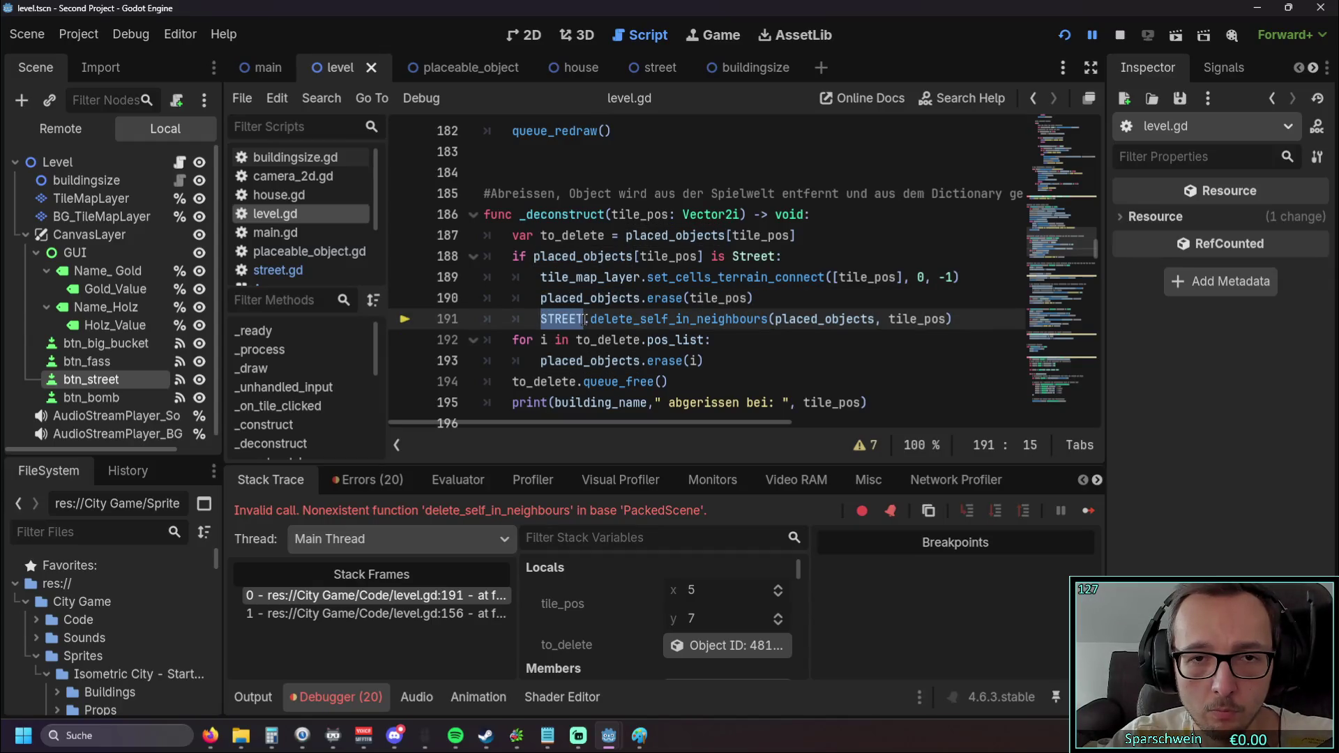
click(666, 278)
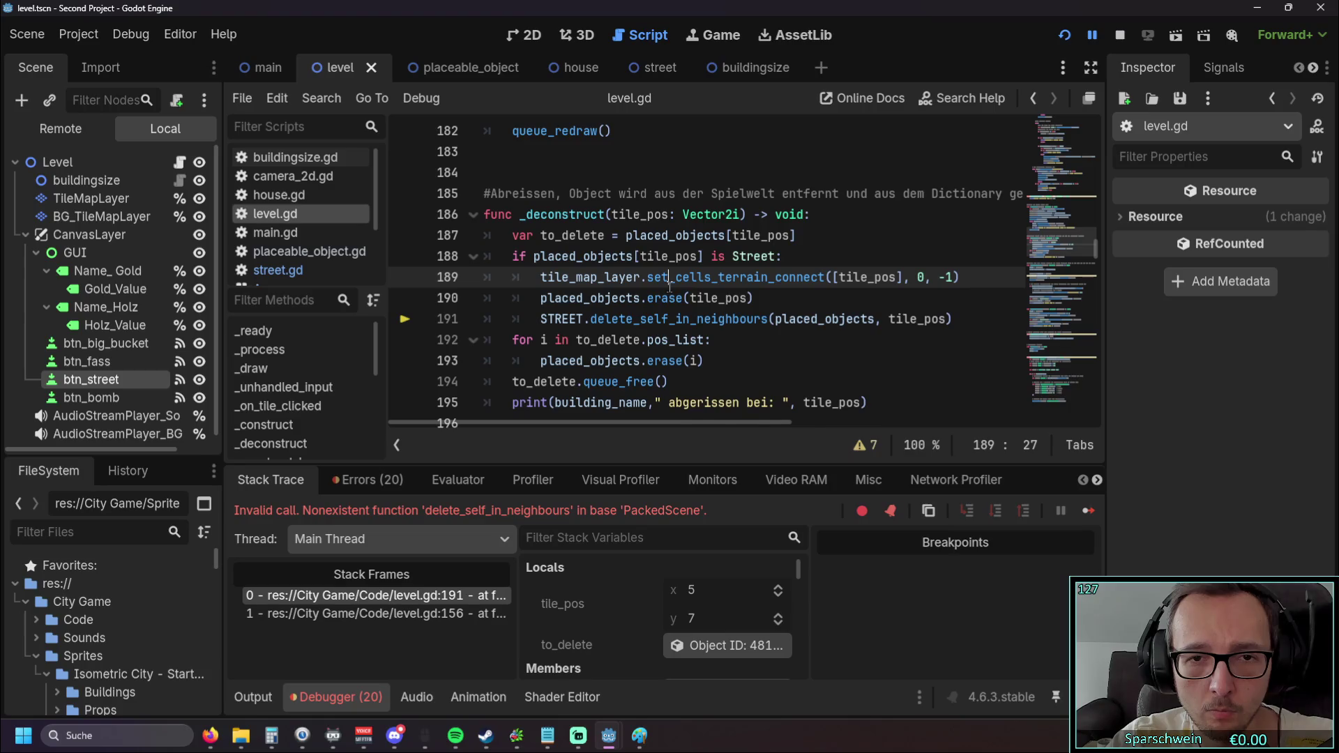
drag(534, 255, 678, 256)
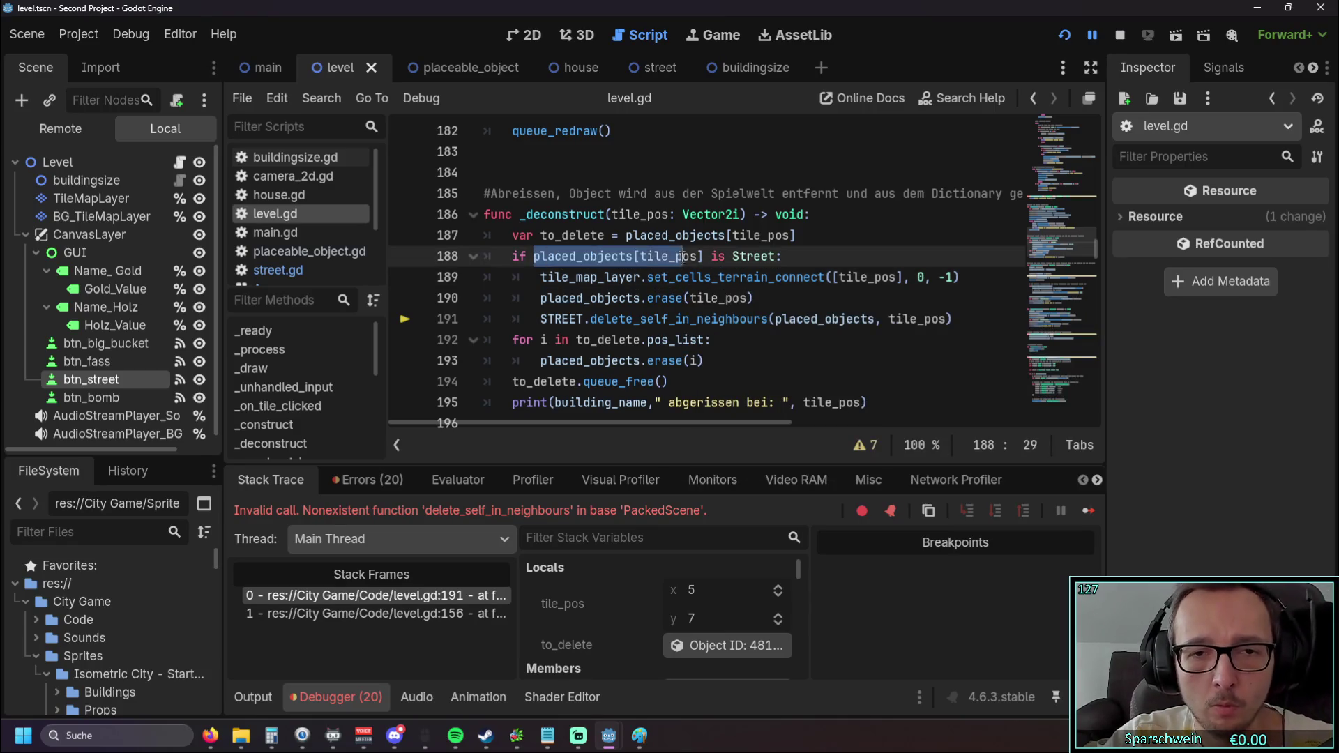
click(542, 319)
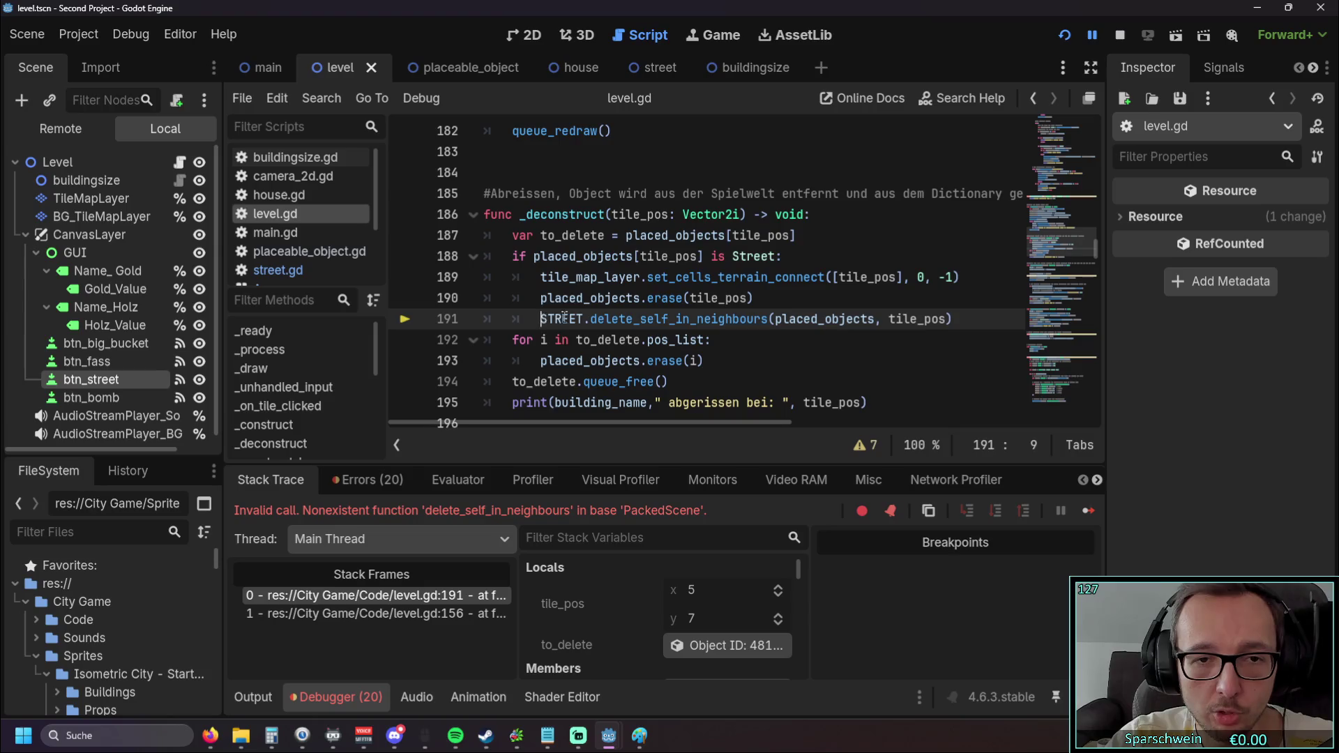
double_click(556, 318)
text(placed_objects[tile_pos])
key(Down)
key(Down)
mouse_move(605, 428)
mouse_down()
mouse_move(705, 417)
mouse_move(583, 415)
mouse_up()
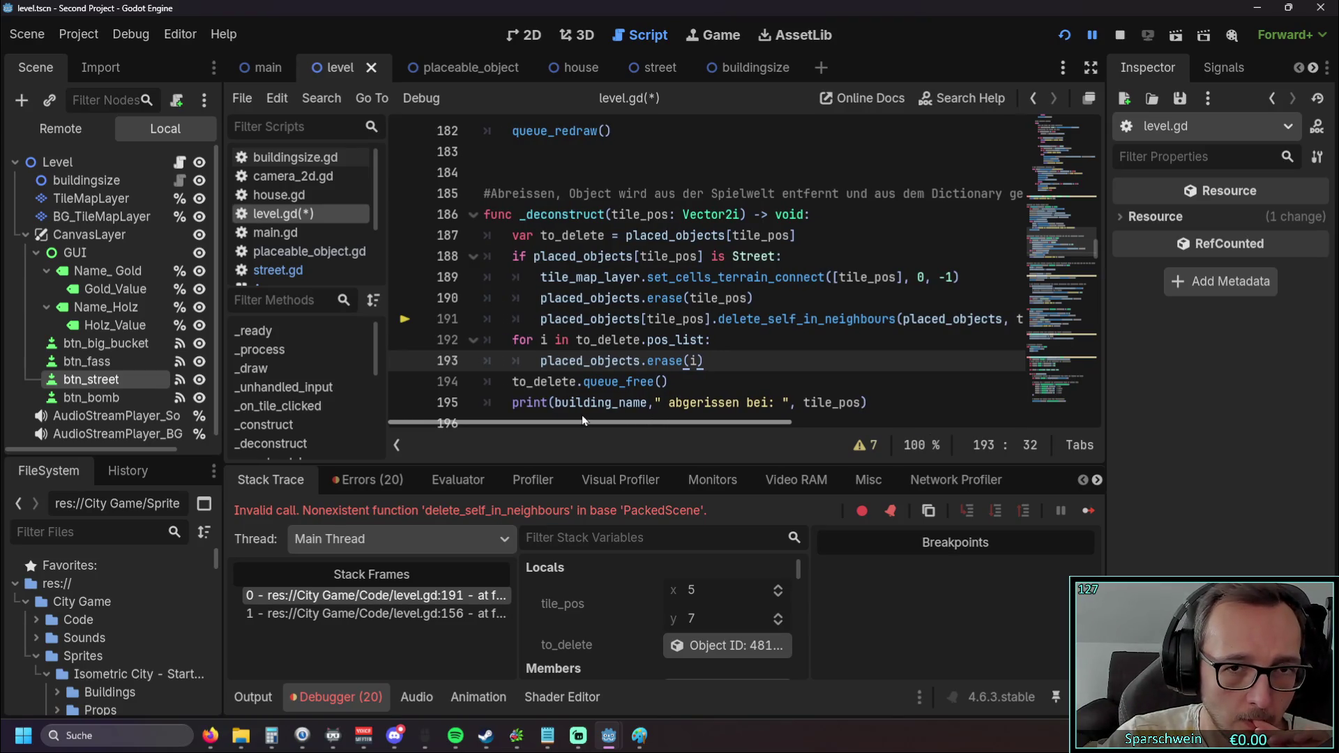
- Replace placed_objects[tile_pos] on line 191 with to_delete
click(542, 235)
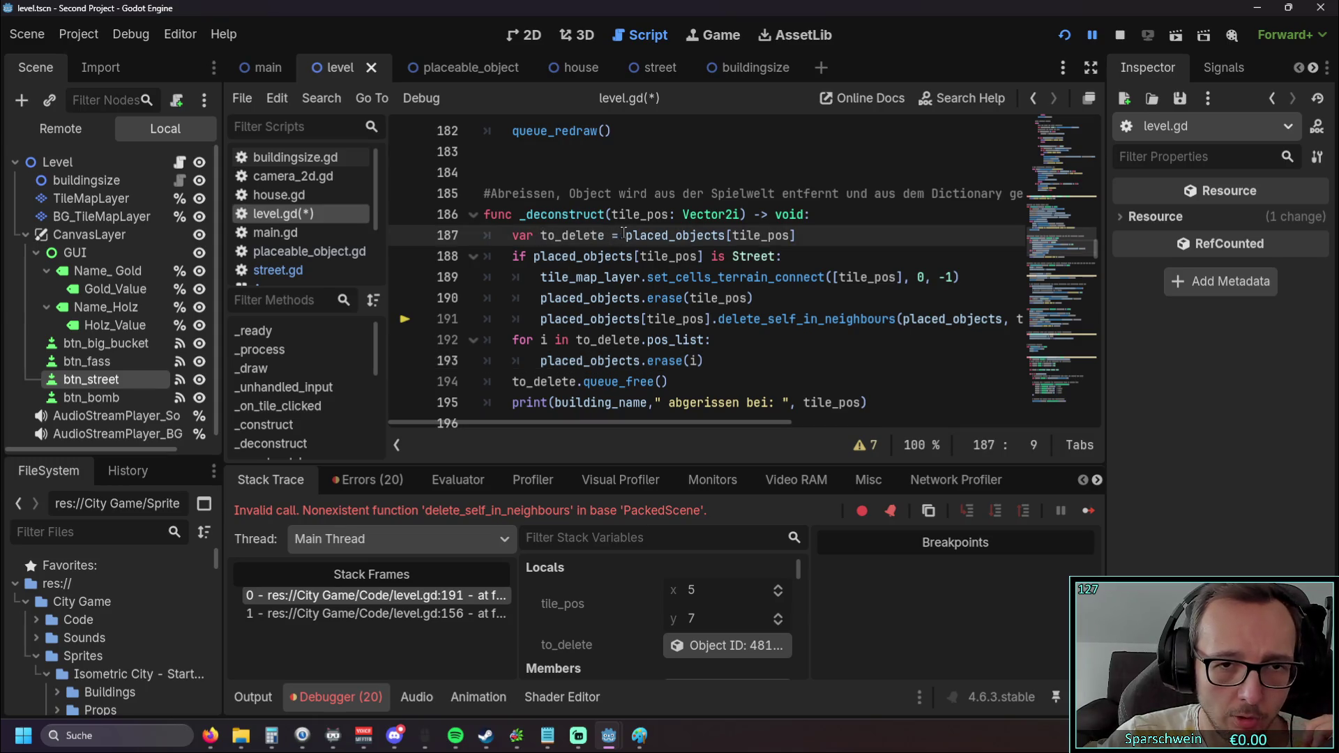
click(542, 318)
drag(542, 319, 711, 319)
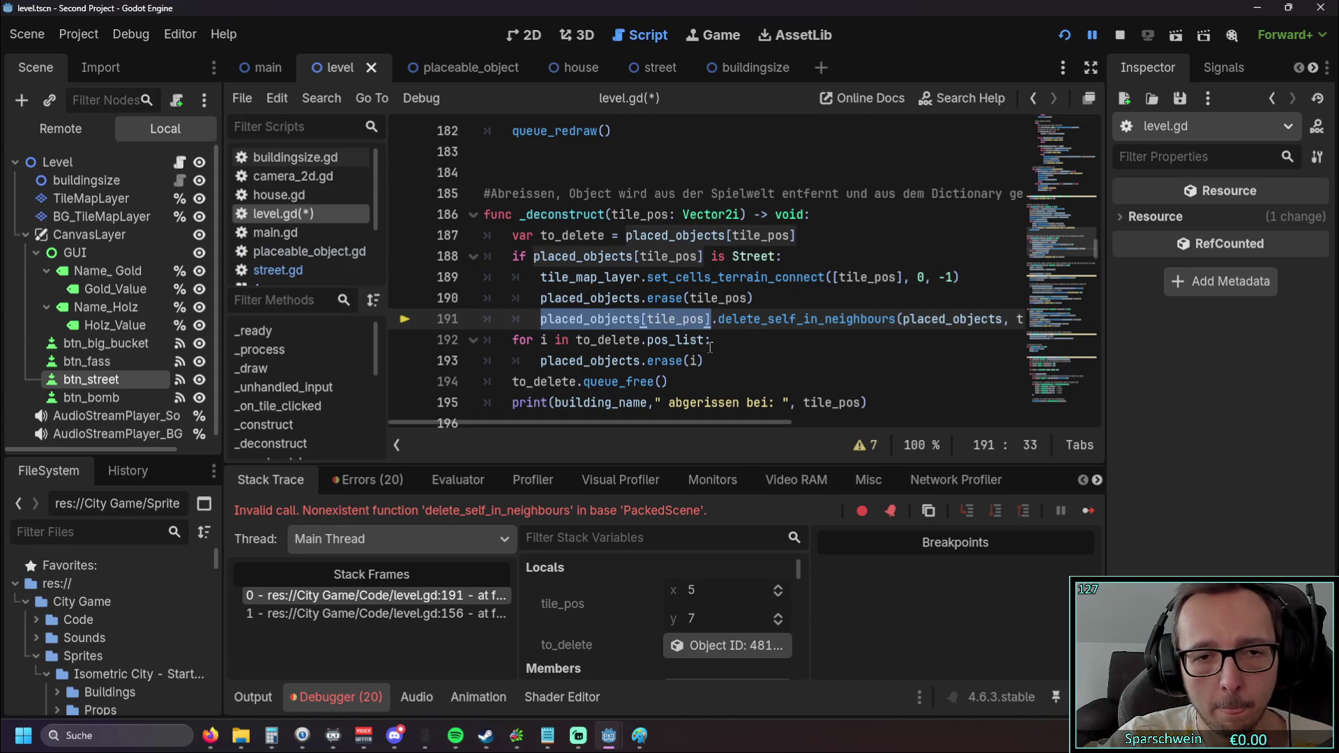
text(to_)
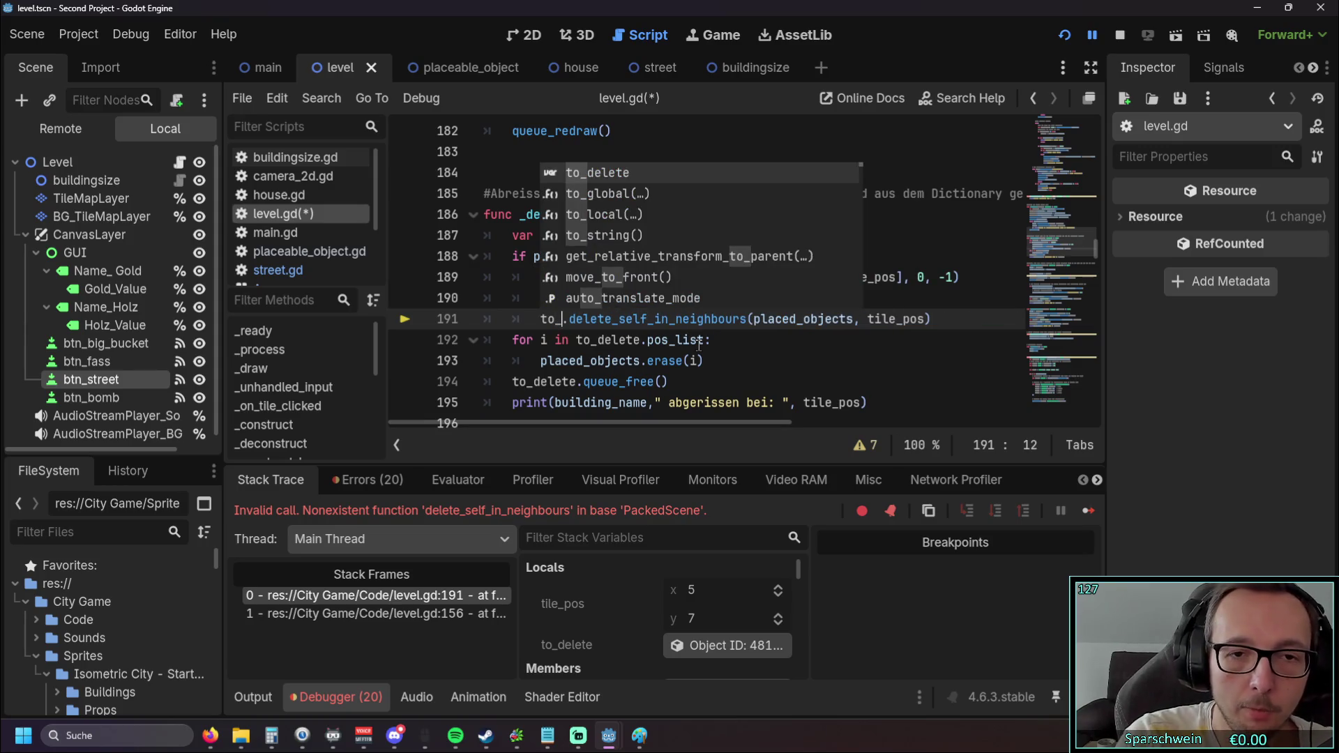
key(Return)
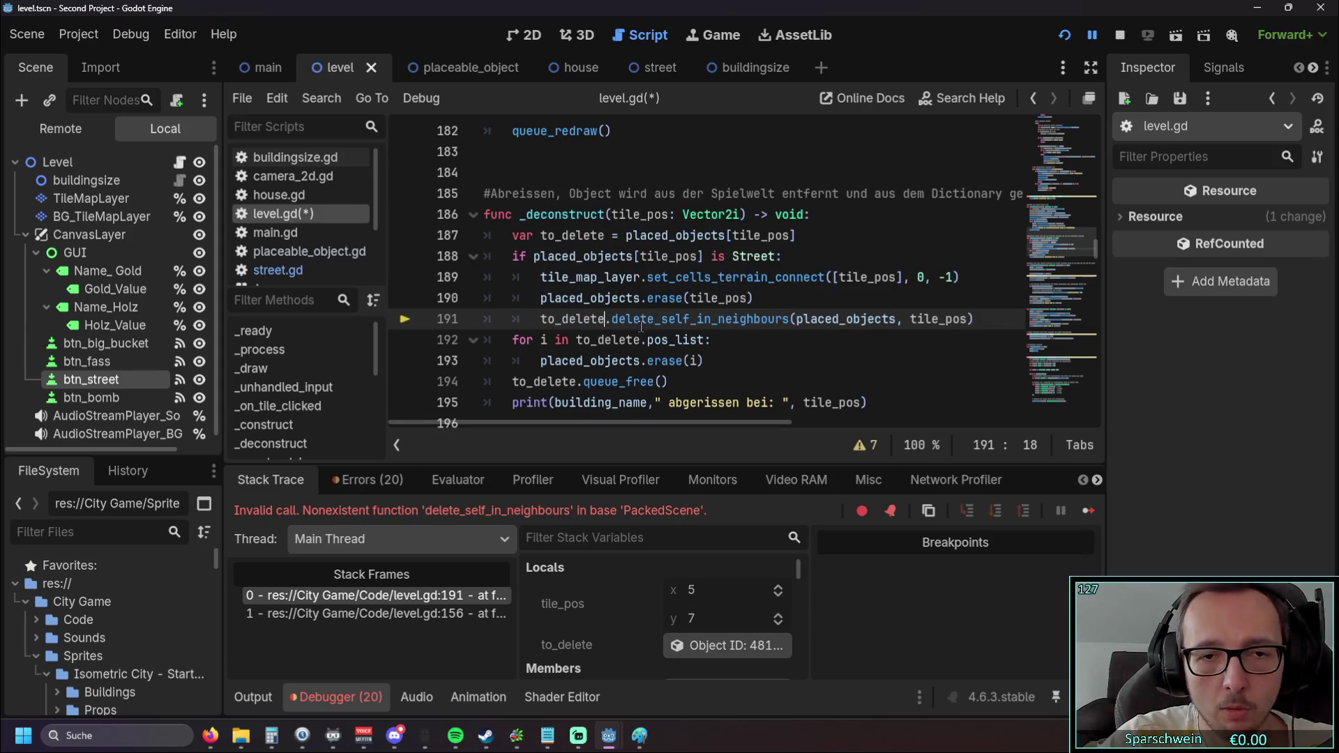
click(812, 358)
- Move the to_delete.delete_self_in_neighbours call above placed_objects.erase(tile_pos), removing the leftover blank line
mouse_move(974, 320)
mouse_down()
mouse_move(512, 321)
mouse_move(427, 331)
mouse_move(436, 342)
mouse_up()
key(ctrl+x)
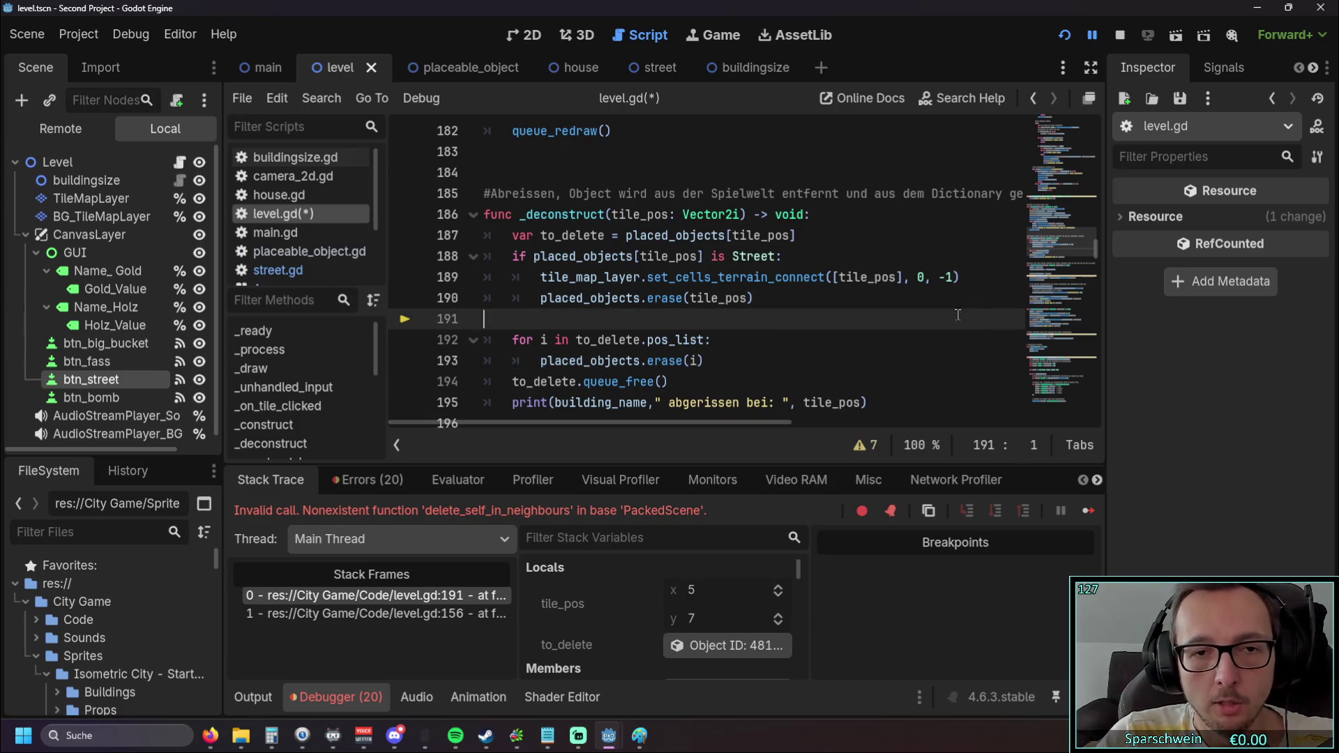
click(975, 277)
key(Return)
key(ctrl+v)
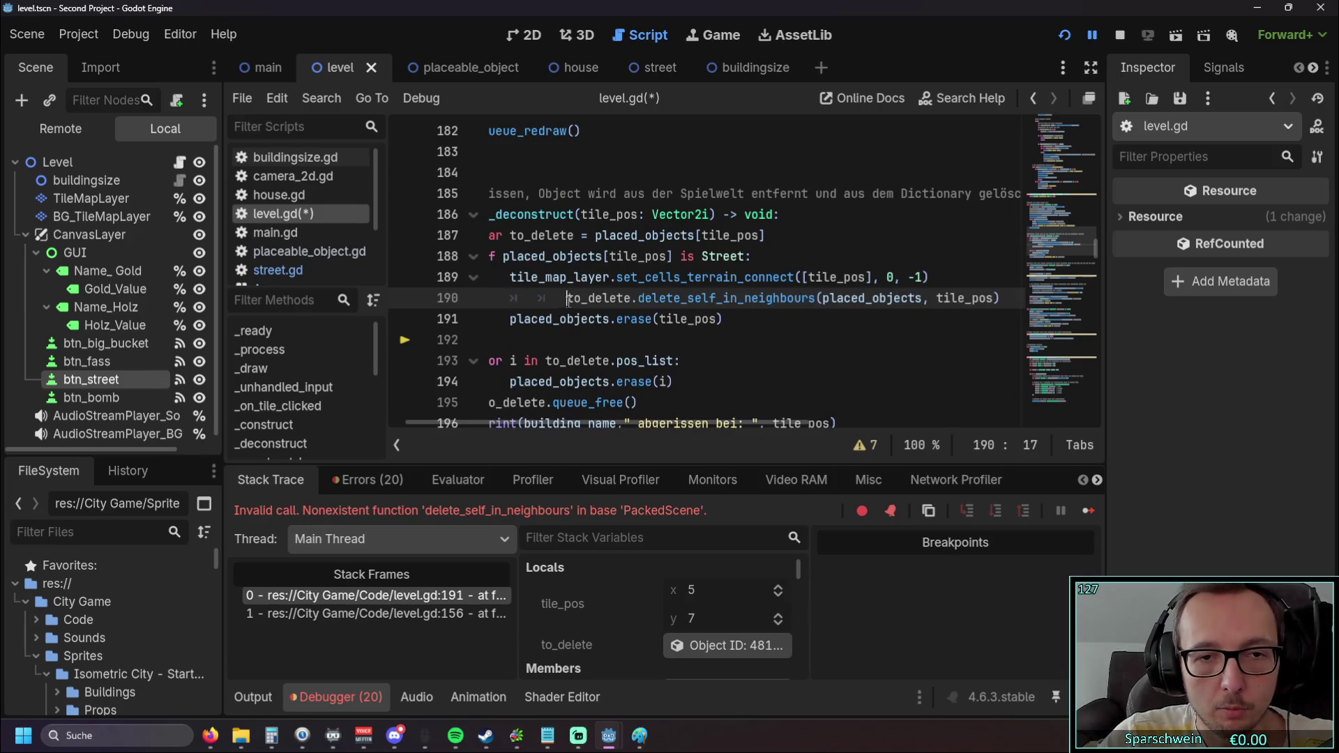
key(Home)
click(552, 346)
key(BackSpace)
click(758, 353)
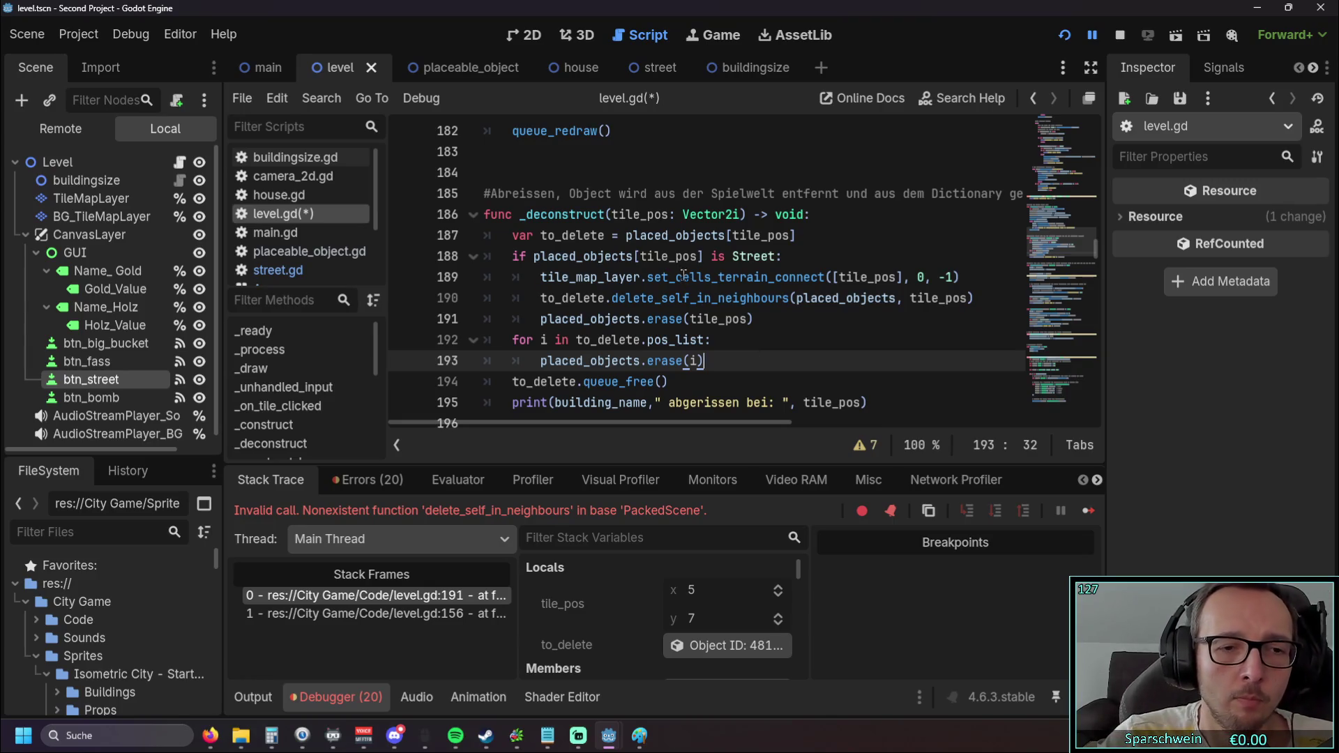
mouse_move(466, 74)
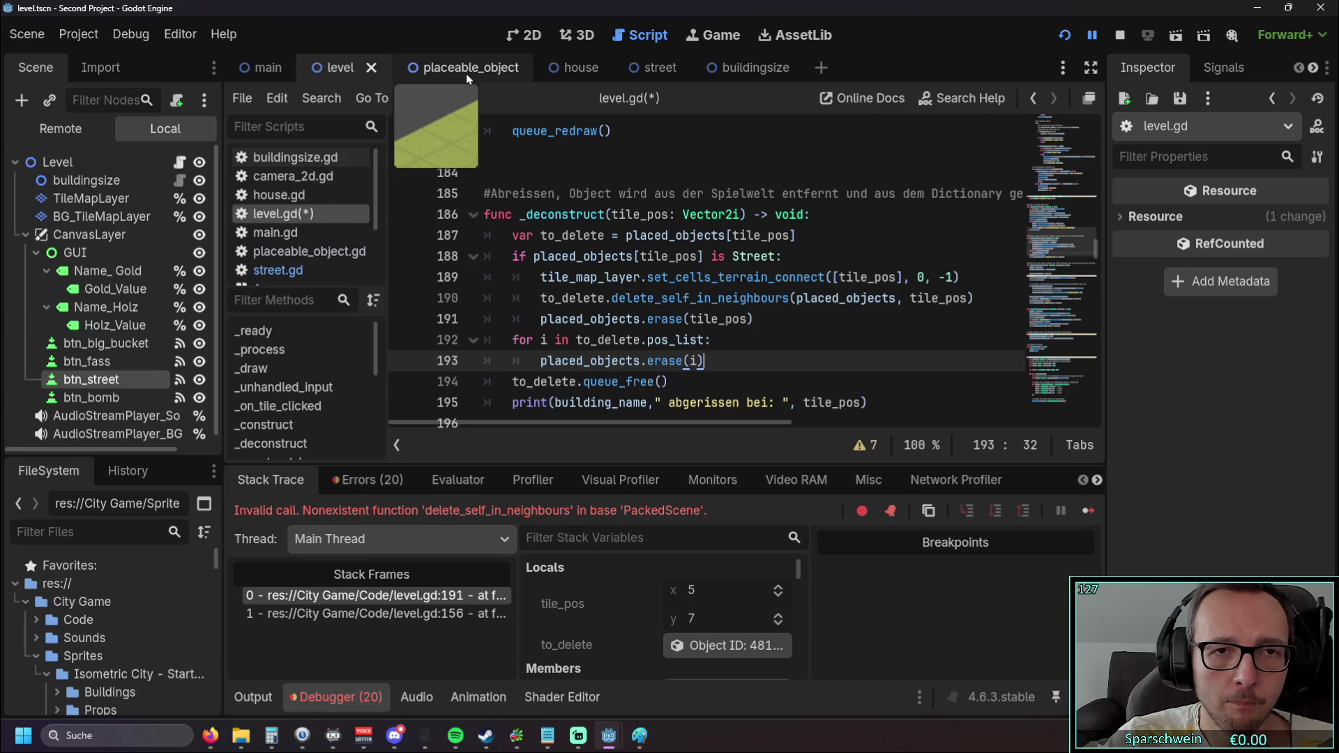
click(280, 269)
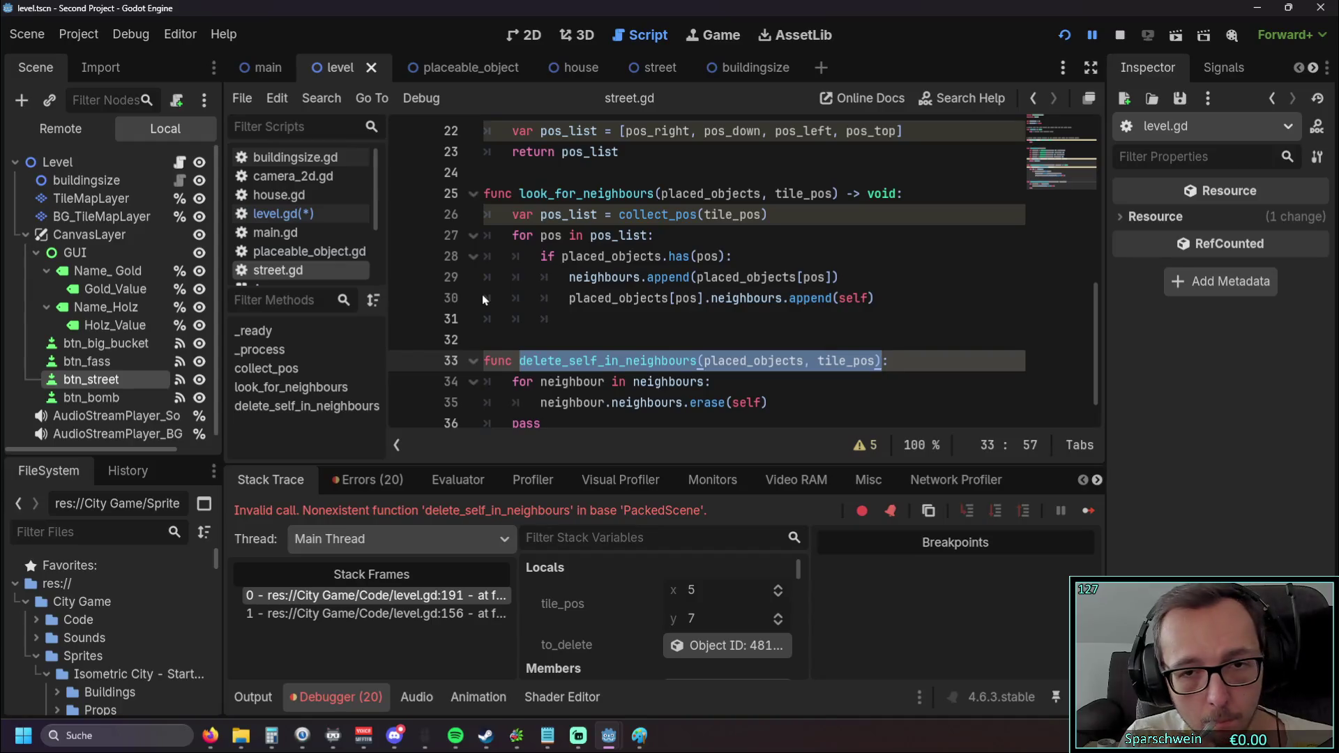
- Remove the placed_objects and tile_pos parameters from the delete_self_in_neighbours definition in street.gd
click(611, 298)
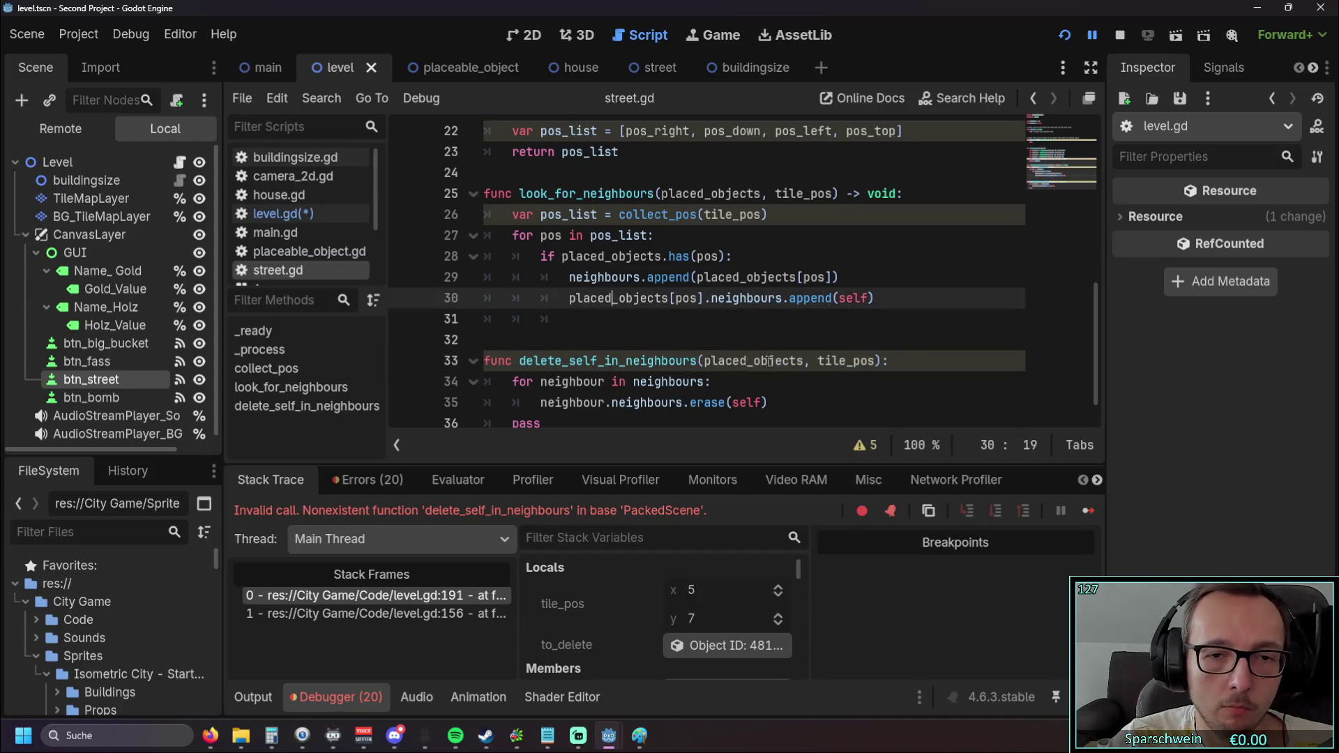
drag(875, 361, 708, 360)
key(BackSpace)
key(BackSpace)
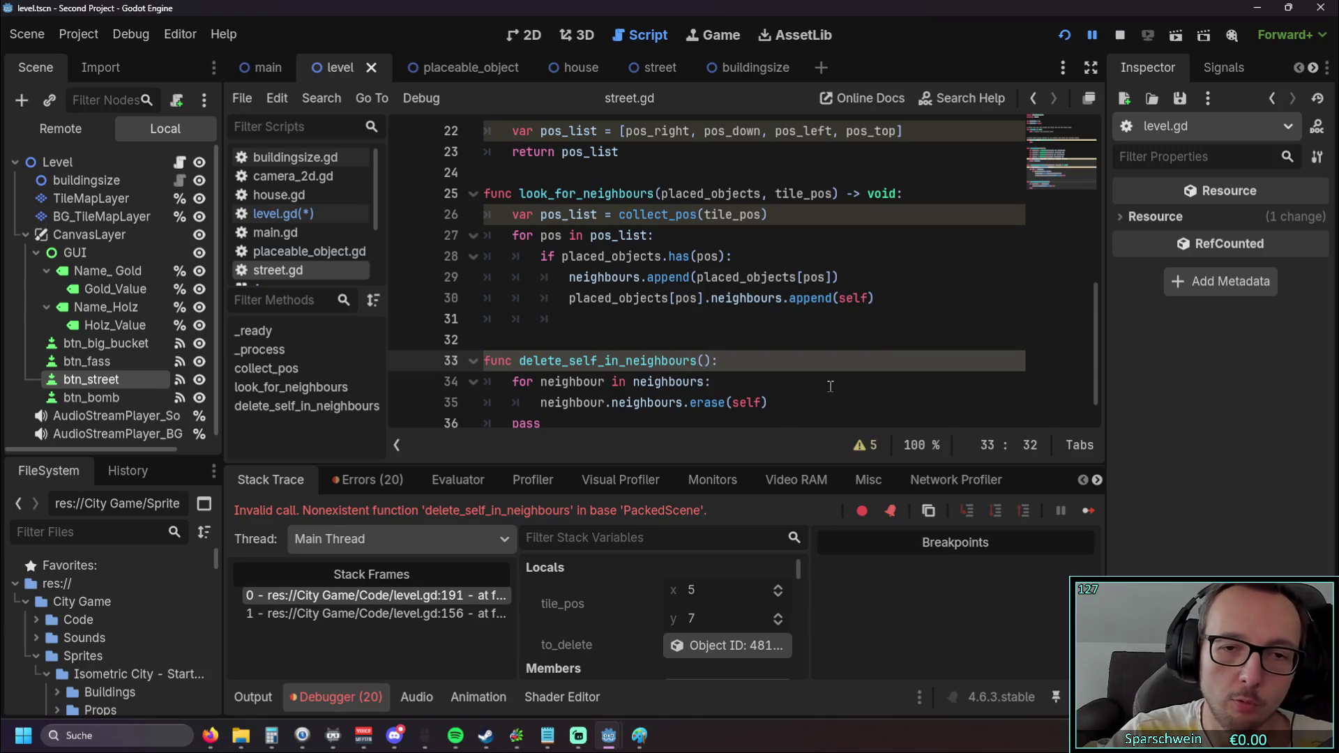
click(782, 353)
- Delete the arguments from the to_delete.delete_self_in_neighbours() call in level.gd
key(alt+Left)
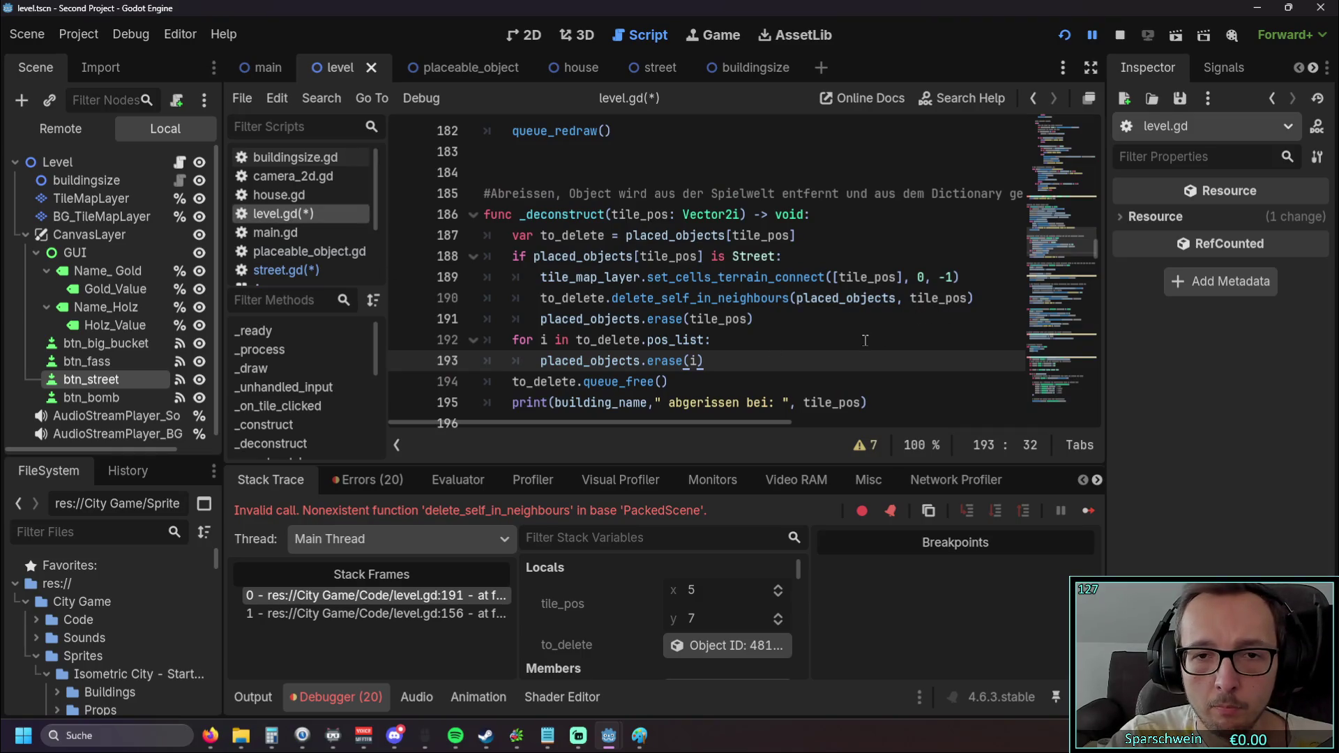
drag(797, 298, 969, 299)
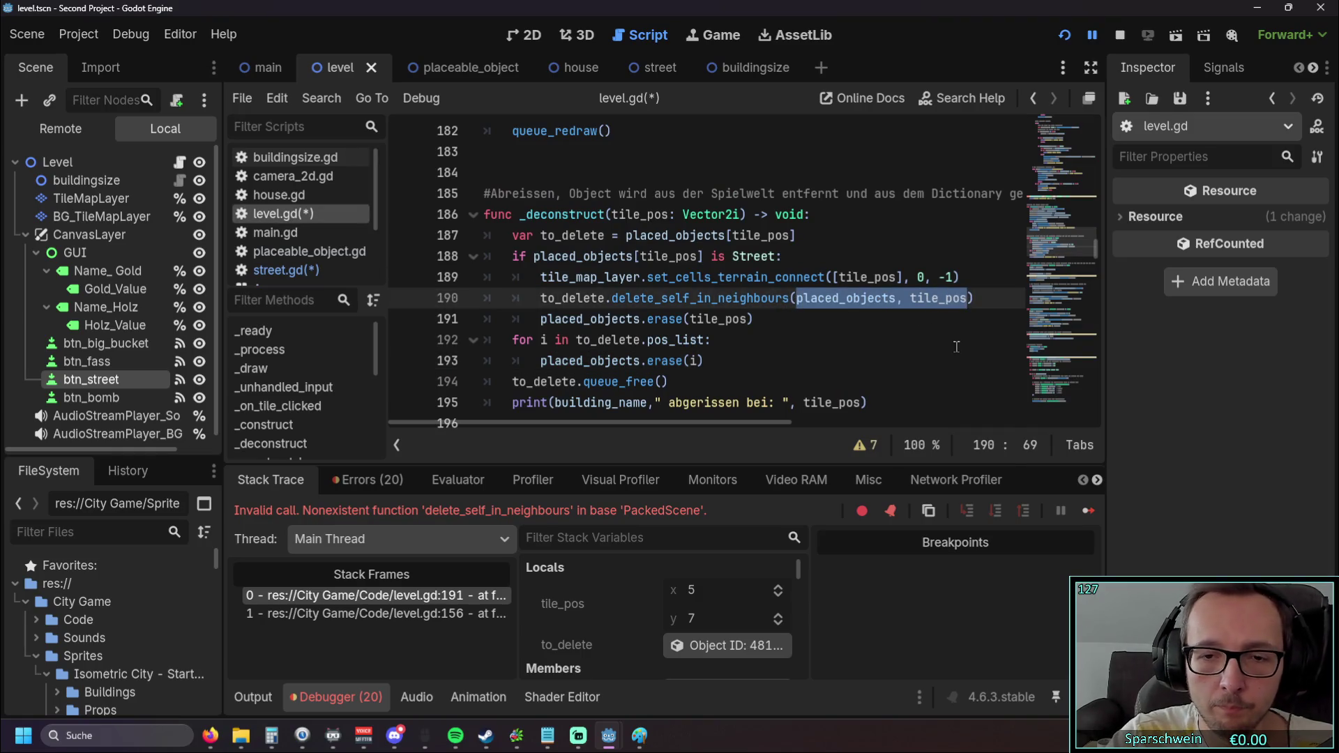
key(BackSpace)
click(843, 355)
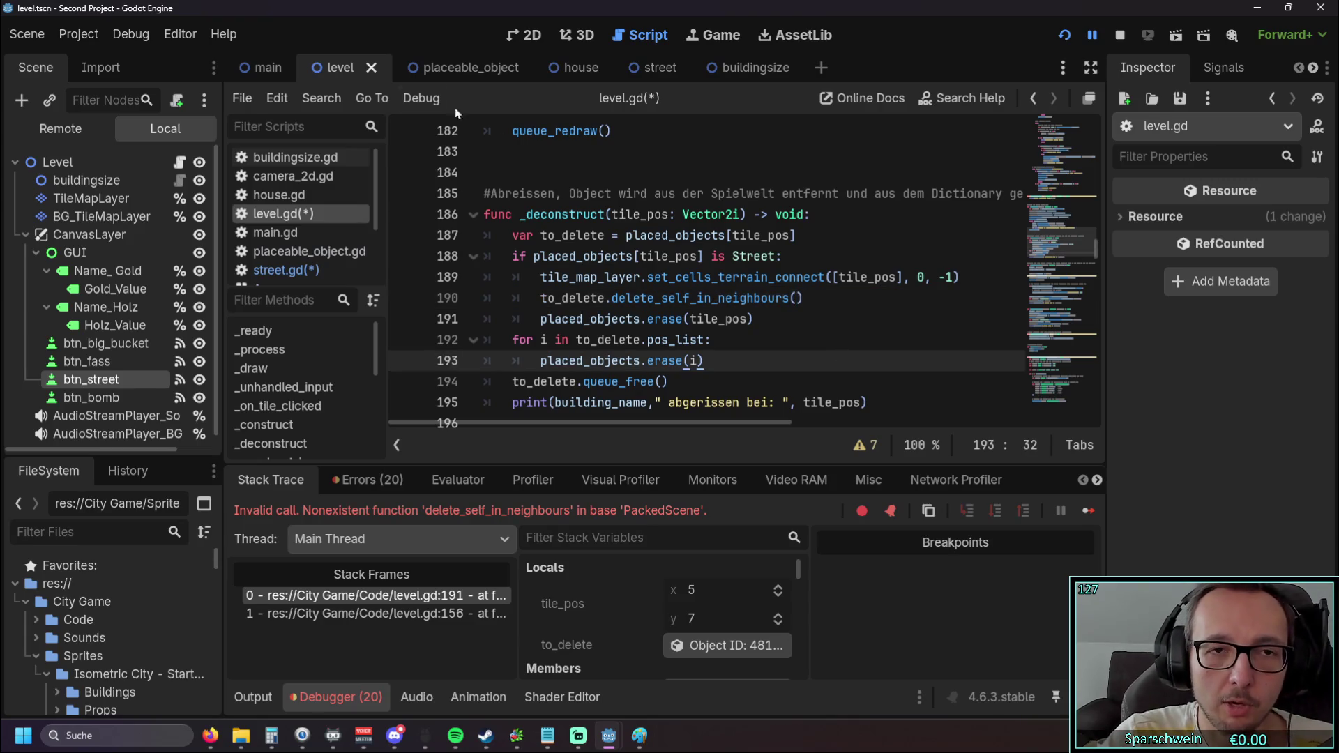
click(641, 75)
click(551, 69)
click(443, 71)
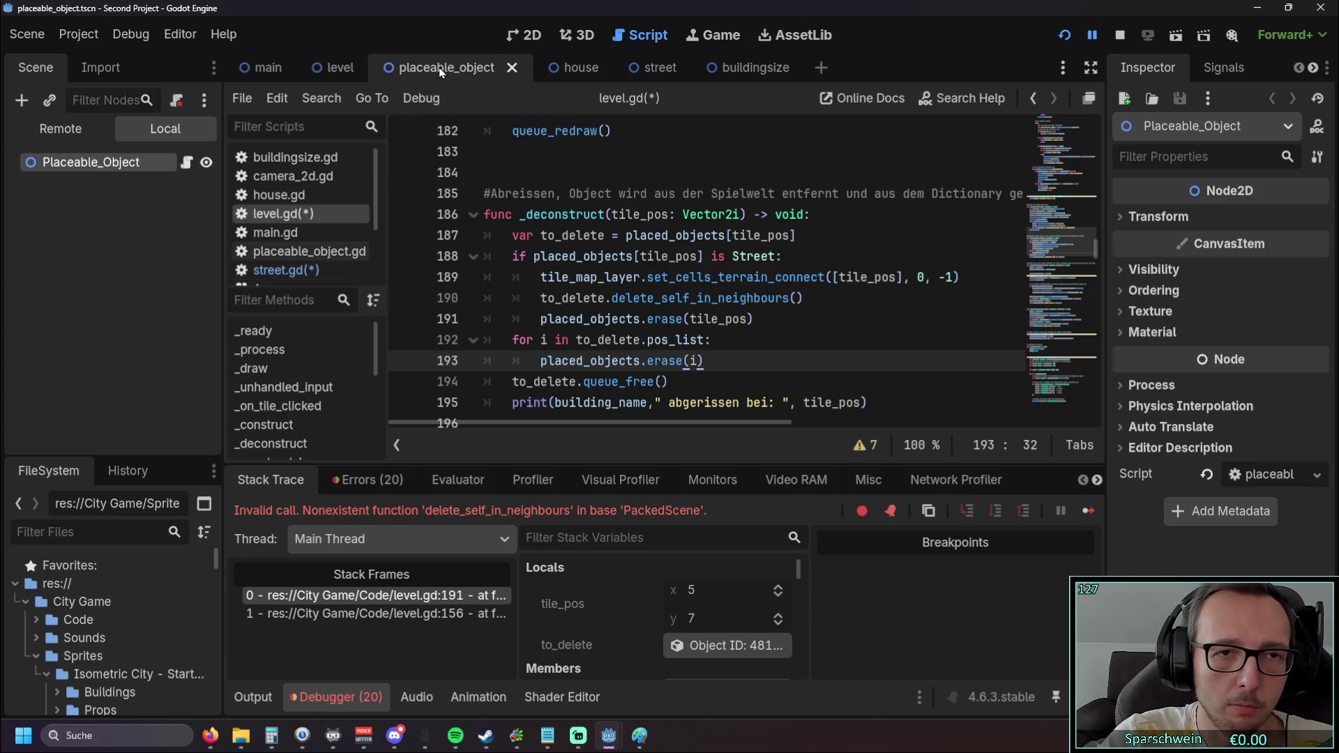
- Delete the leftover pass line from delete_self_in_neighbours in street.gd
click(638, 70)
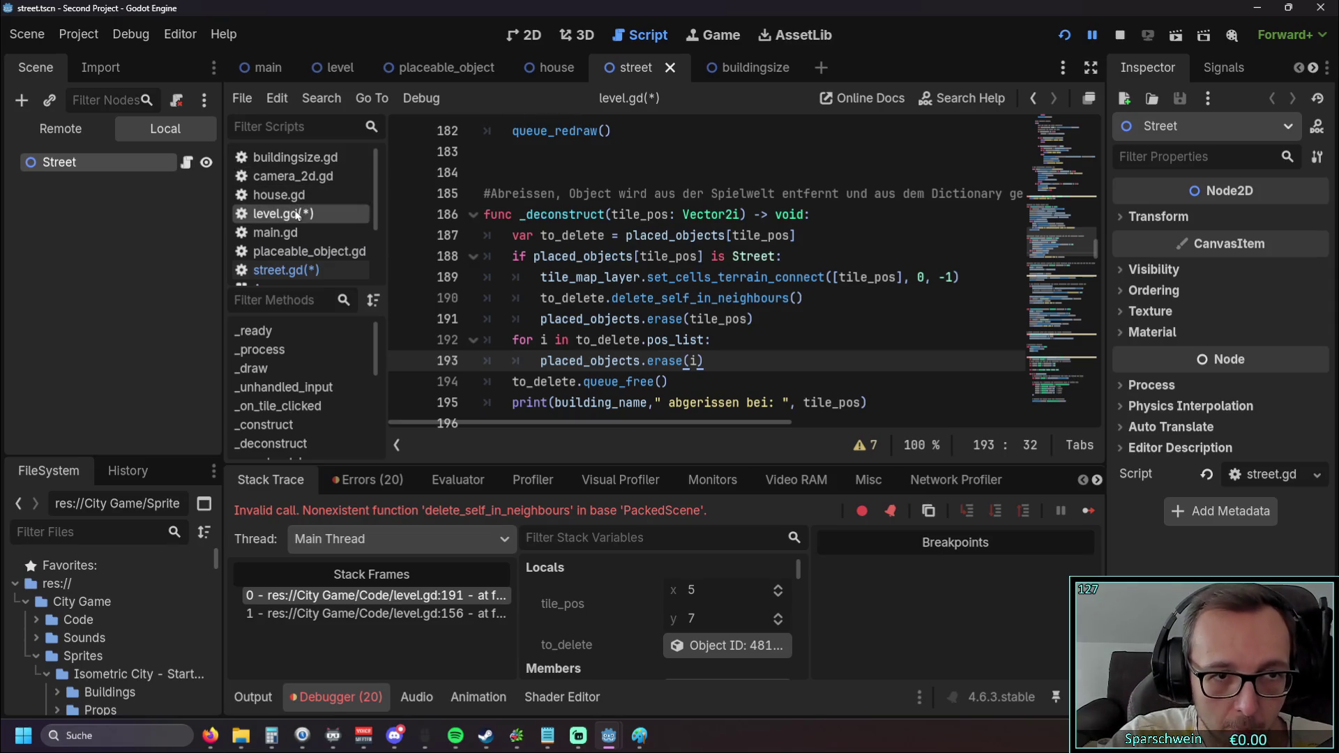
click(286, 270)
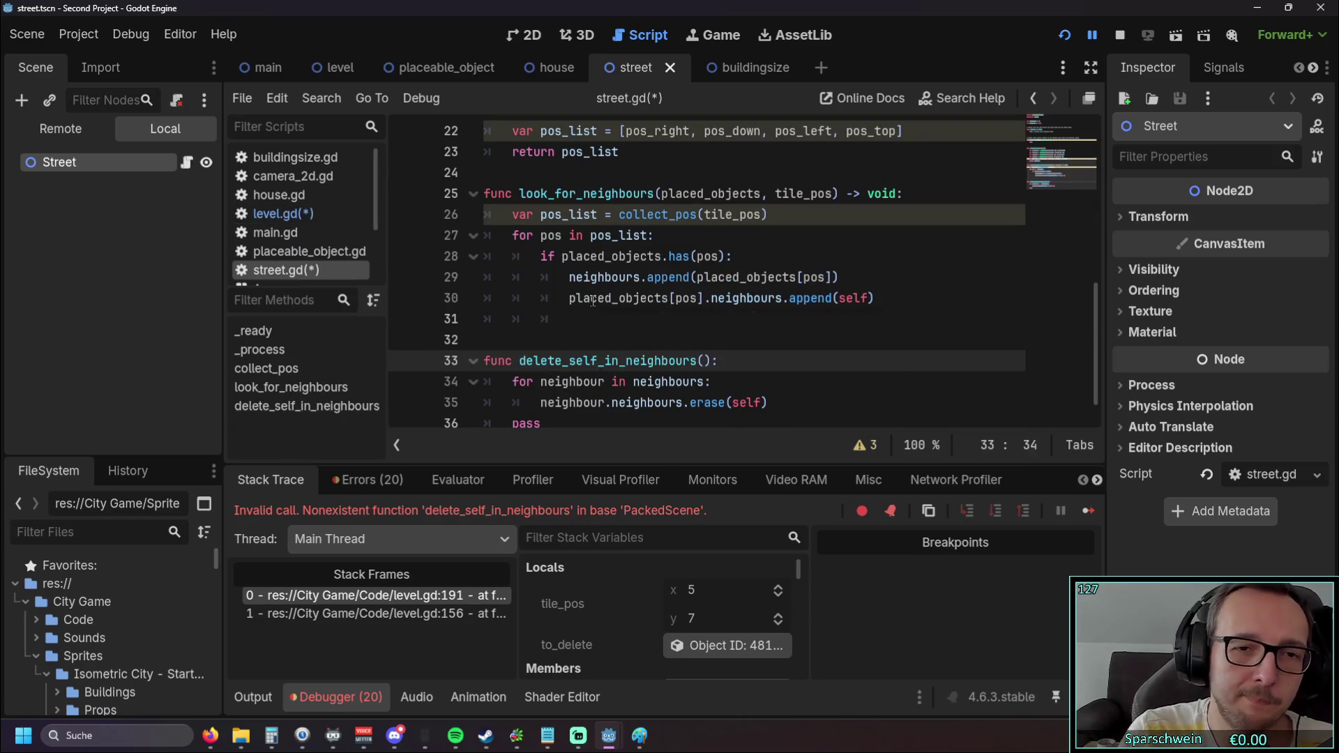
mouse_move(593, 300)
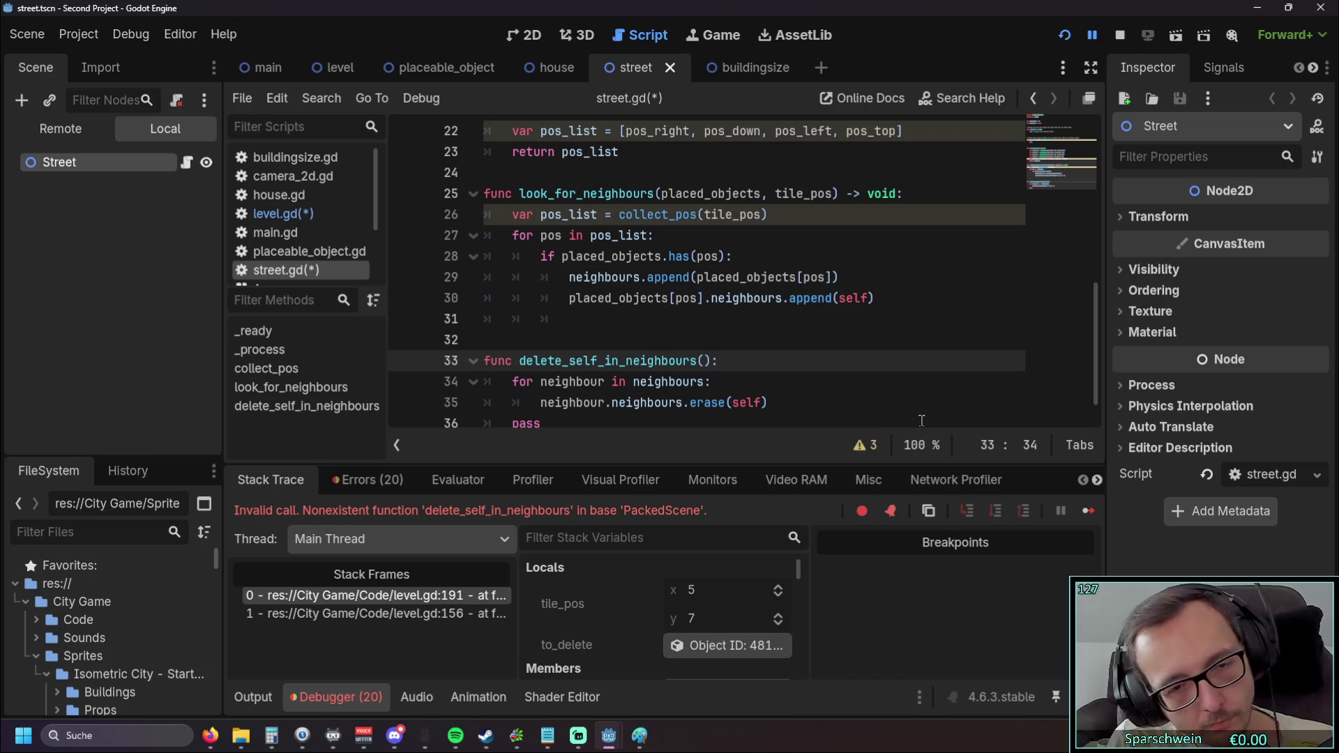
scroll(627, 390, down, 1)
drag(547, 392, 480, 398)
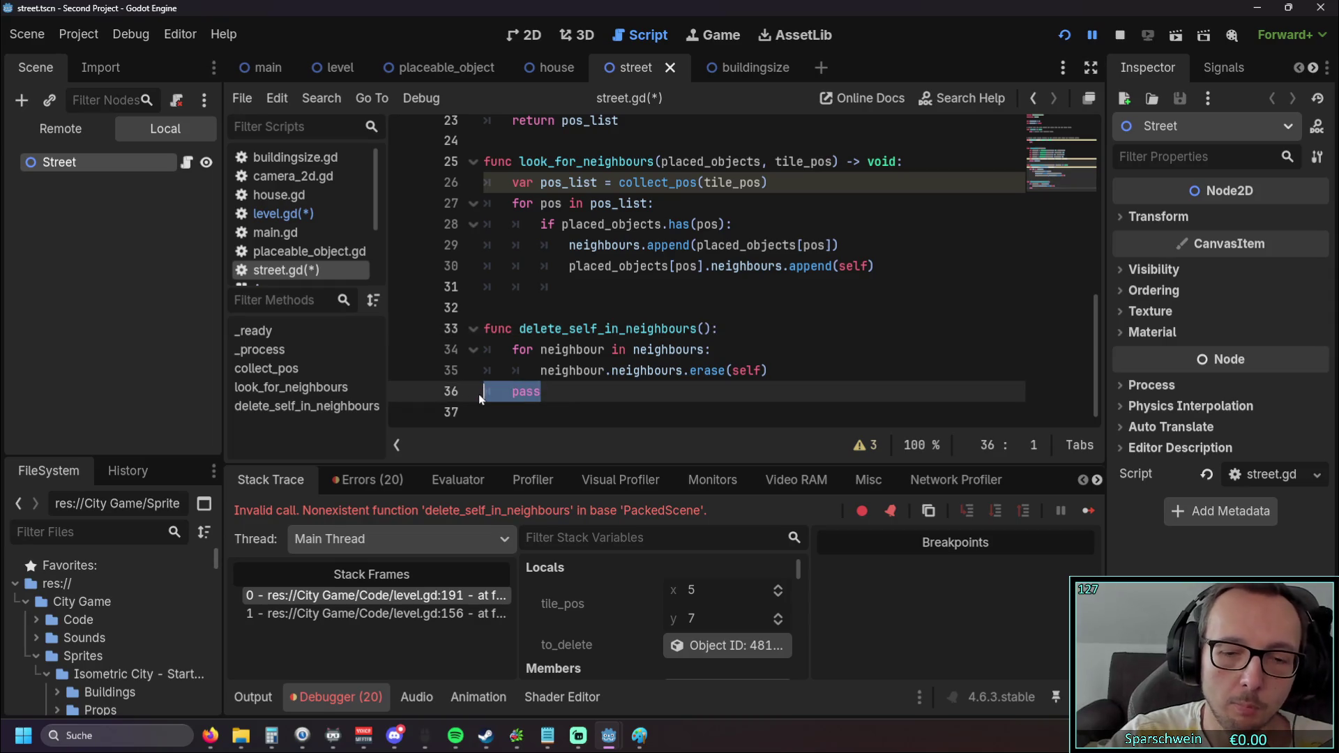
key(BackSpace)
key(BackSpace)
- Add the '-> void' return type to delete_self_in_neighbours() on line 33
scroll(828, 333, up, 1)
click(829, 332)
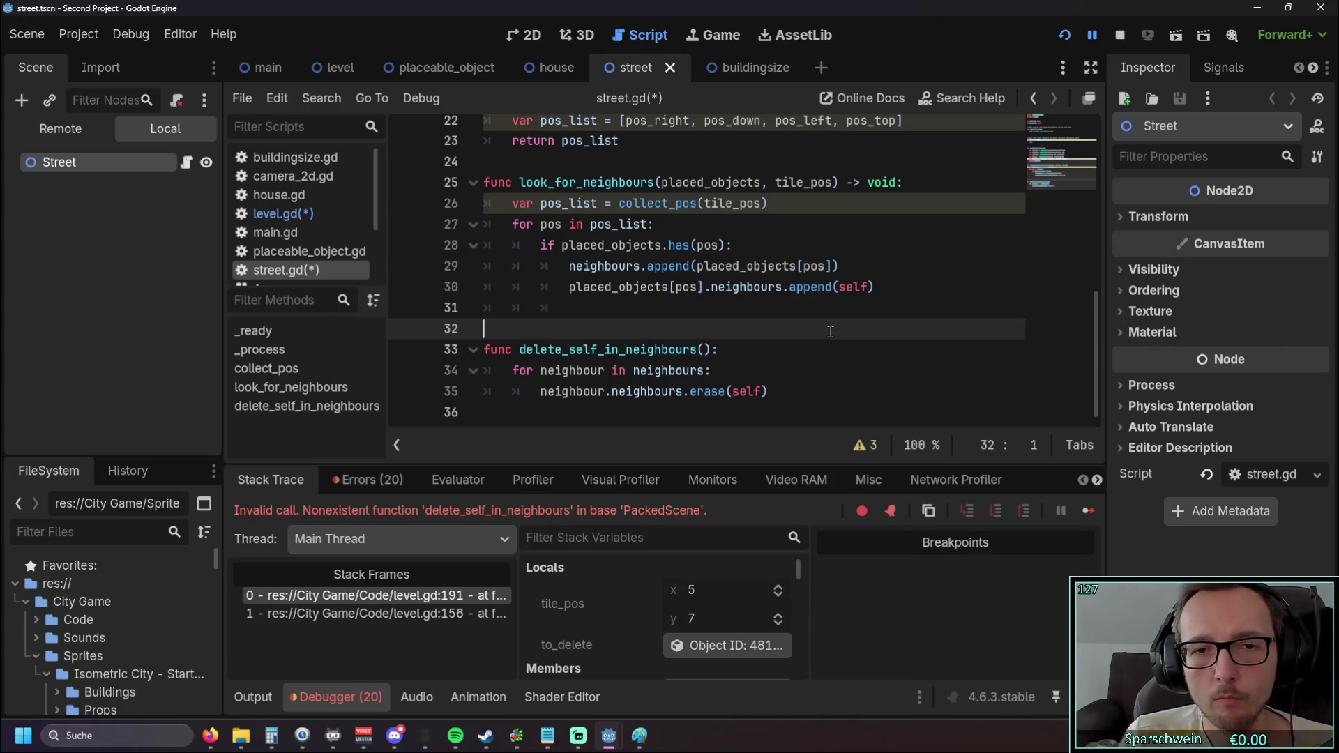
click(710, 349)
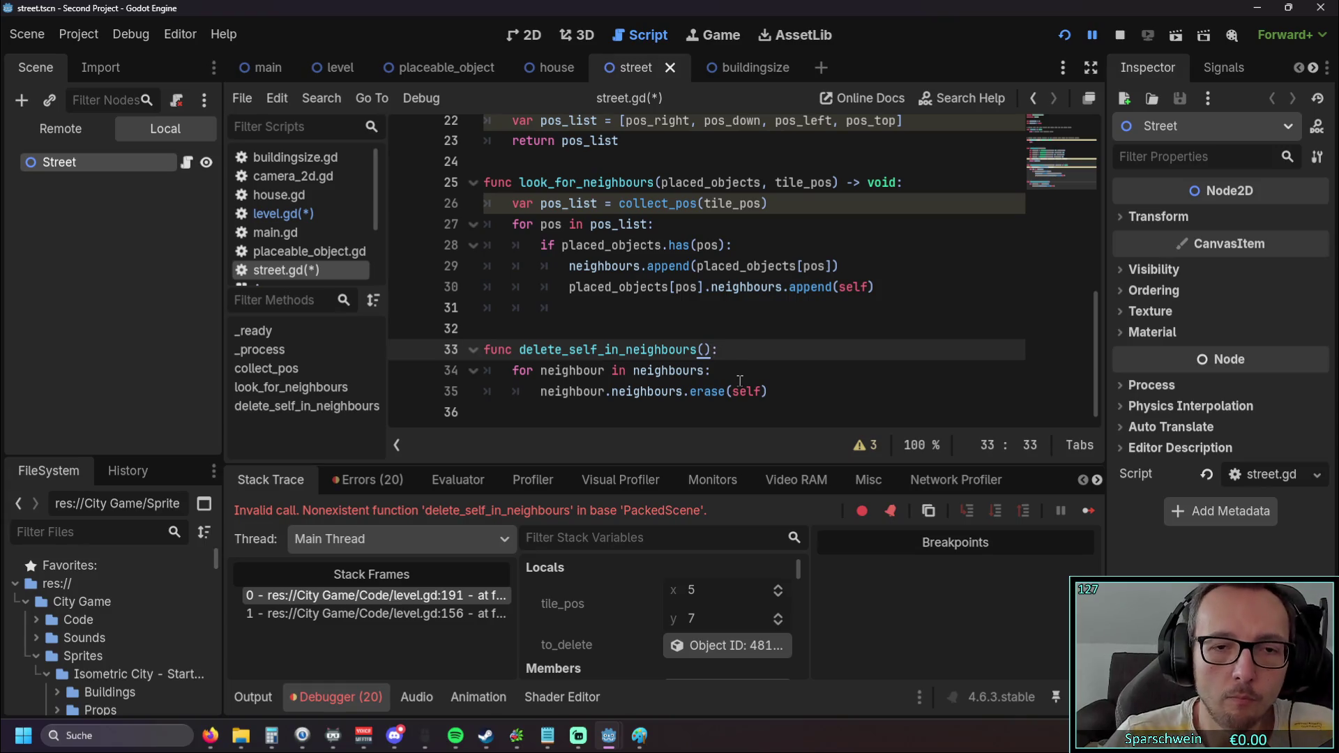
text(-> v)
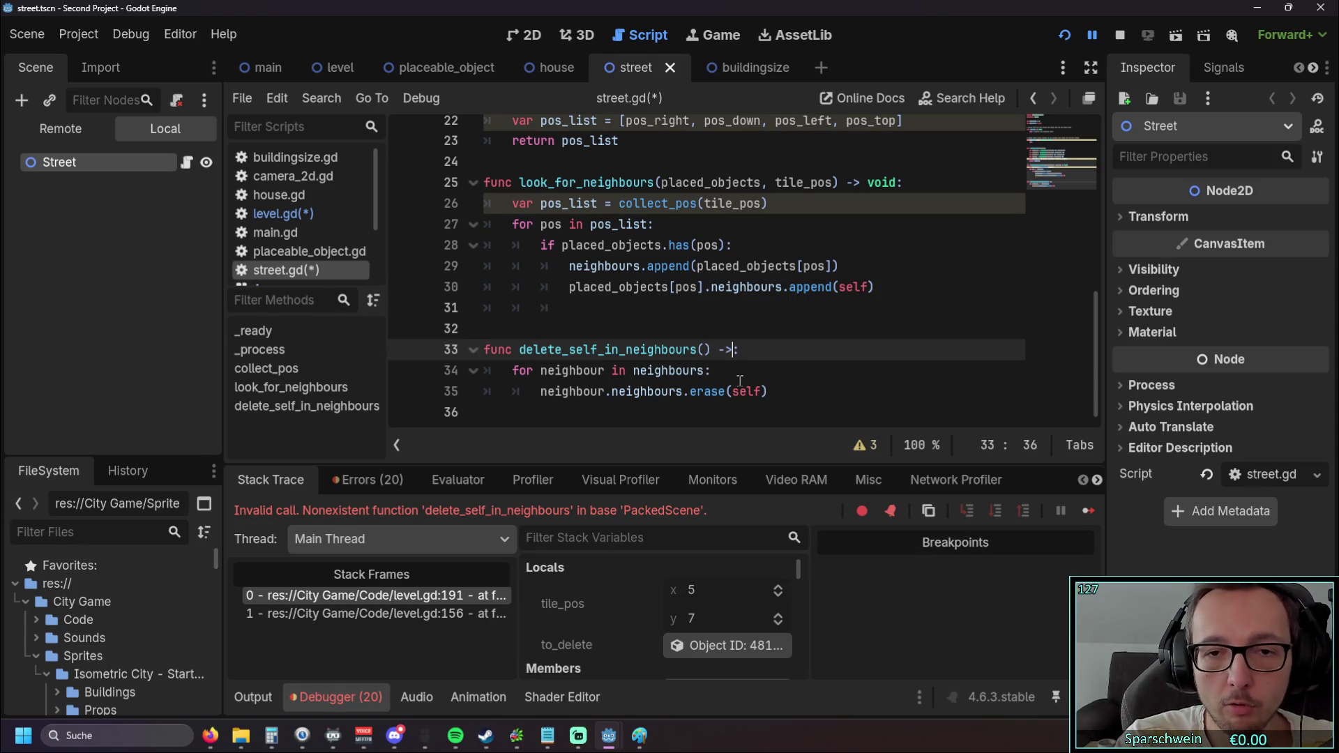
text(oid)
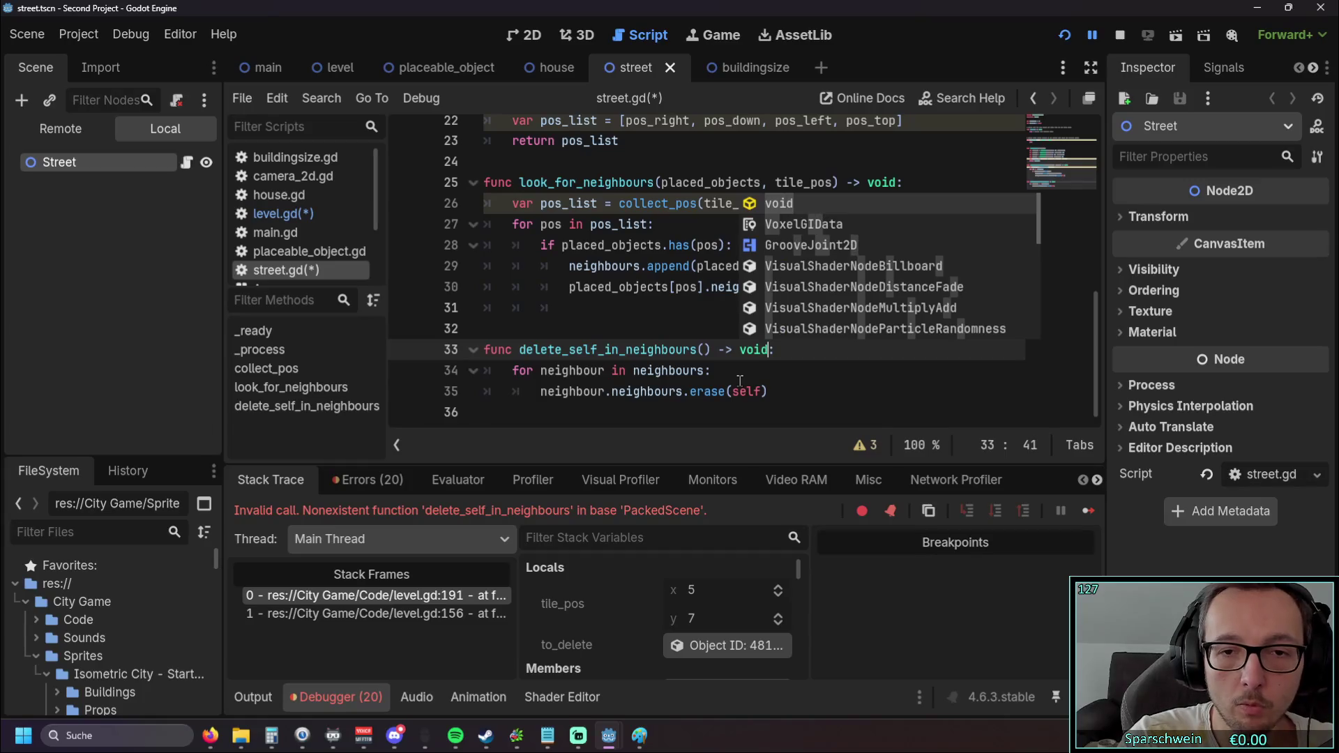
click(841, 392)
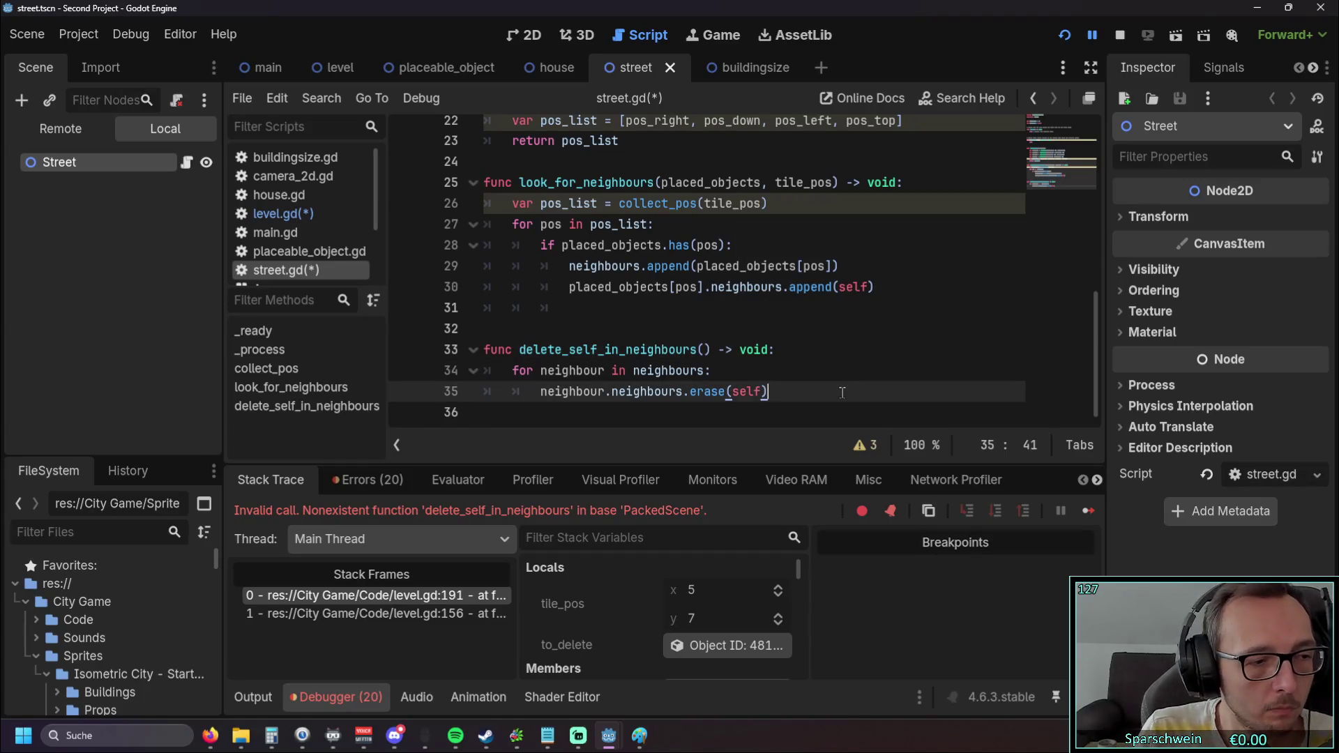
- Run the game, lay a four-tile road, demolish its second tile, then stop the game
click(1064, 35)
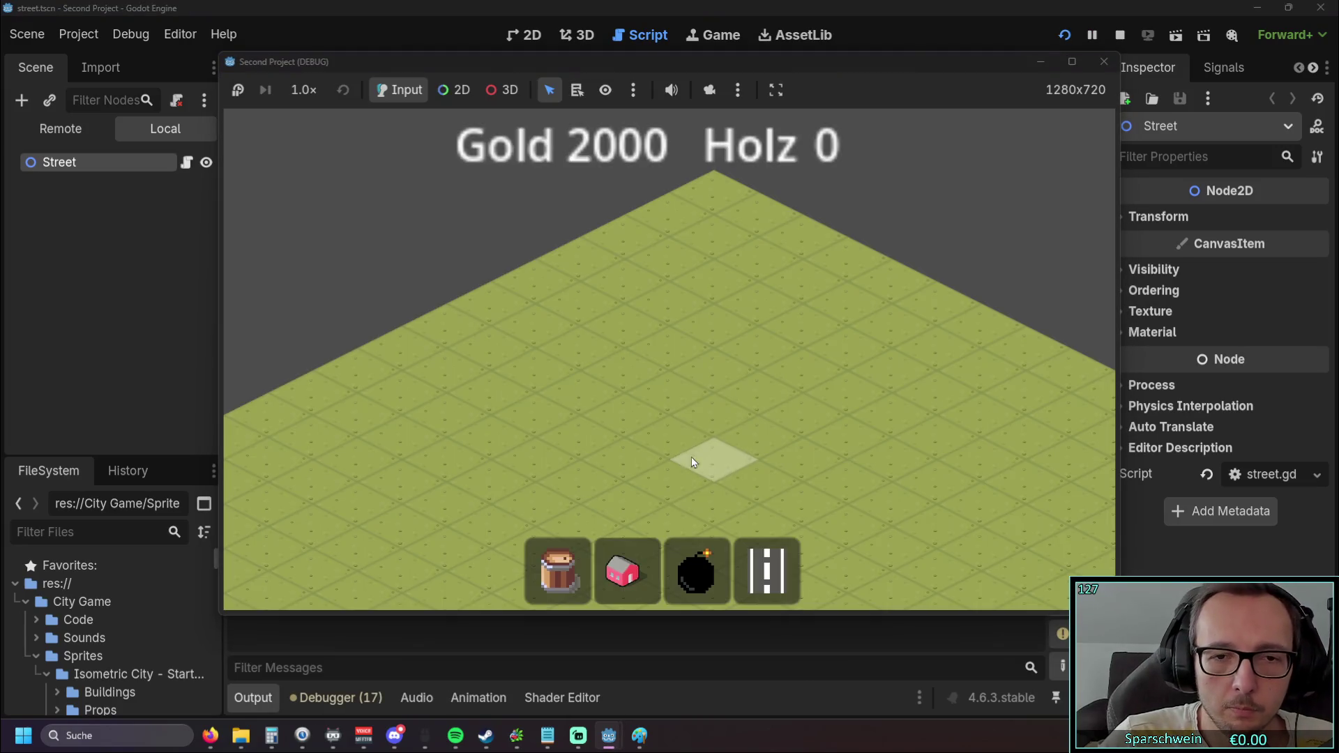
click(767, 571)
drag(564, 441, 725, 381)
right_click(628, 417)
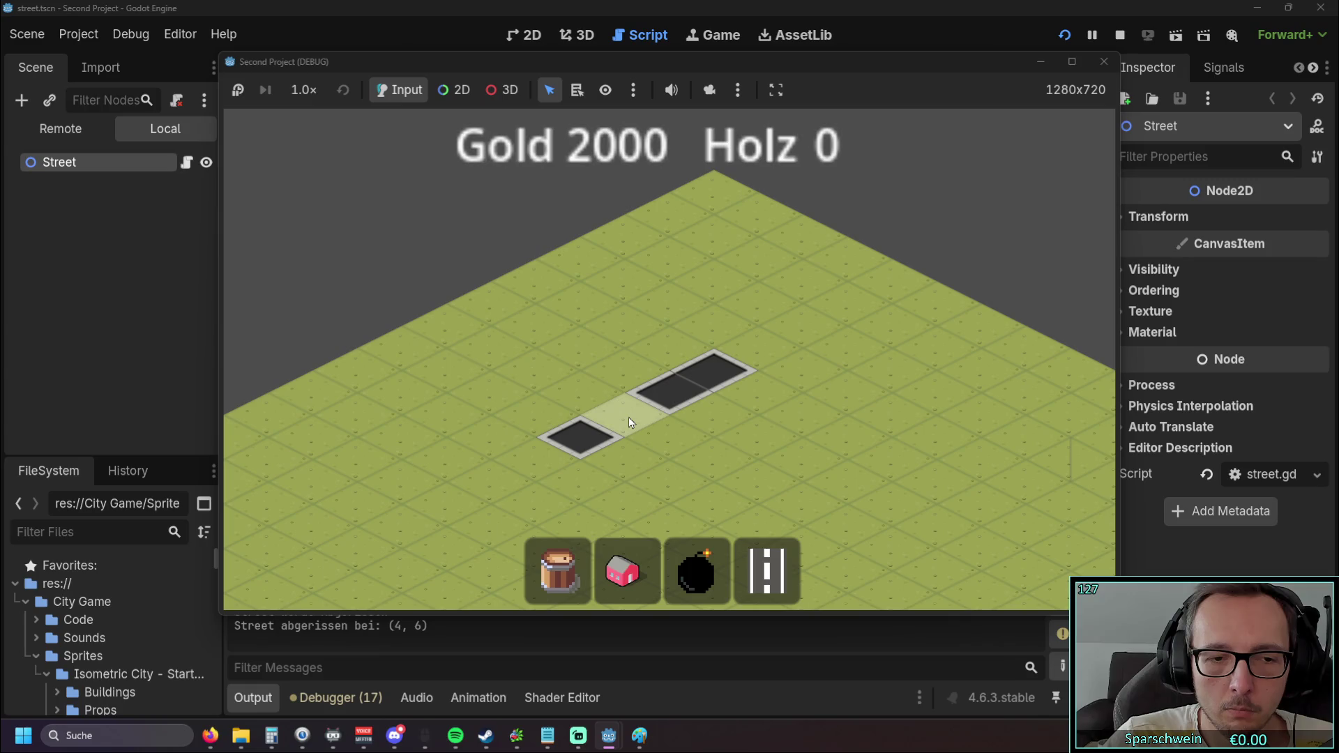
click(1101, 63)
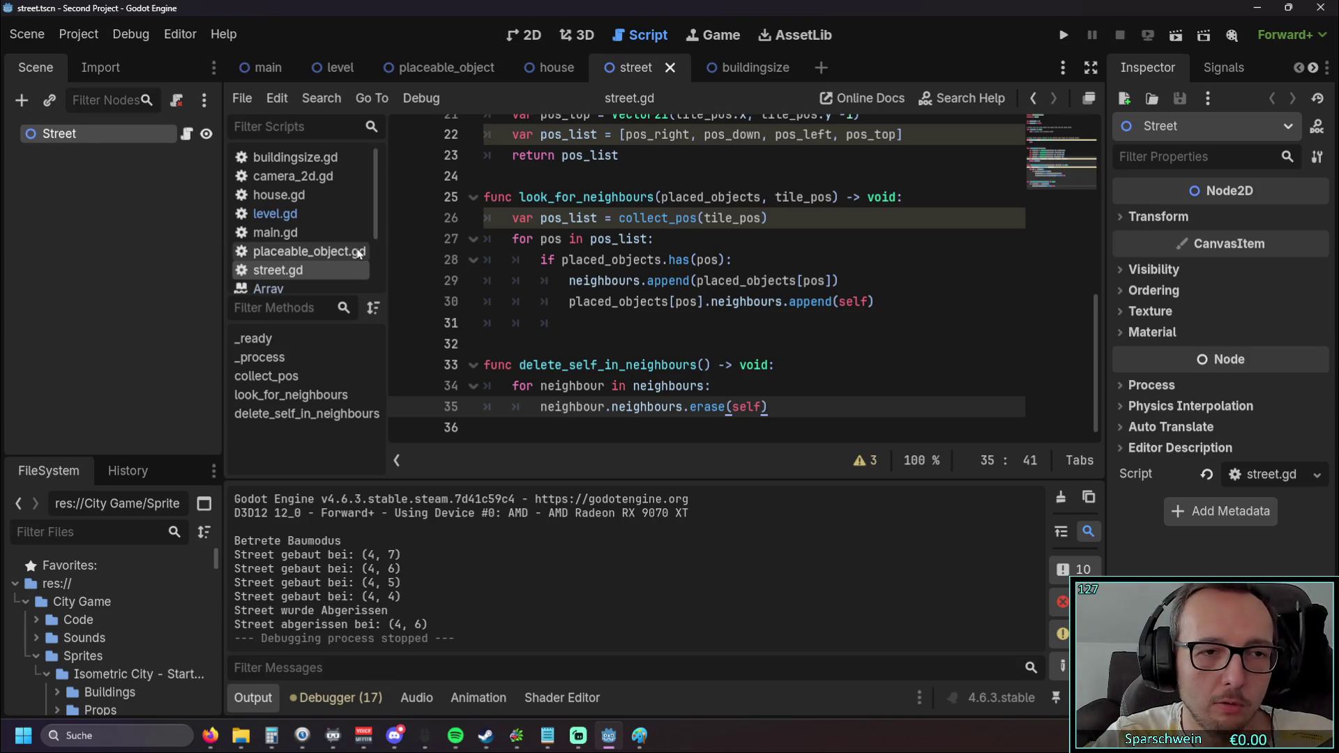
- Show the debugger, rerun the game, lay a street line and demolish its tile at (7, 8)
mouse_move(428, 70)
key(alt+d)
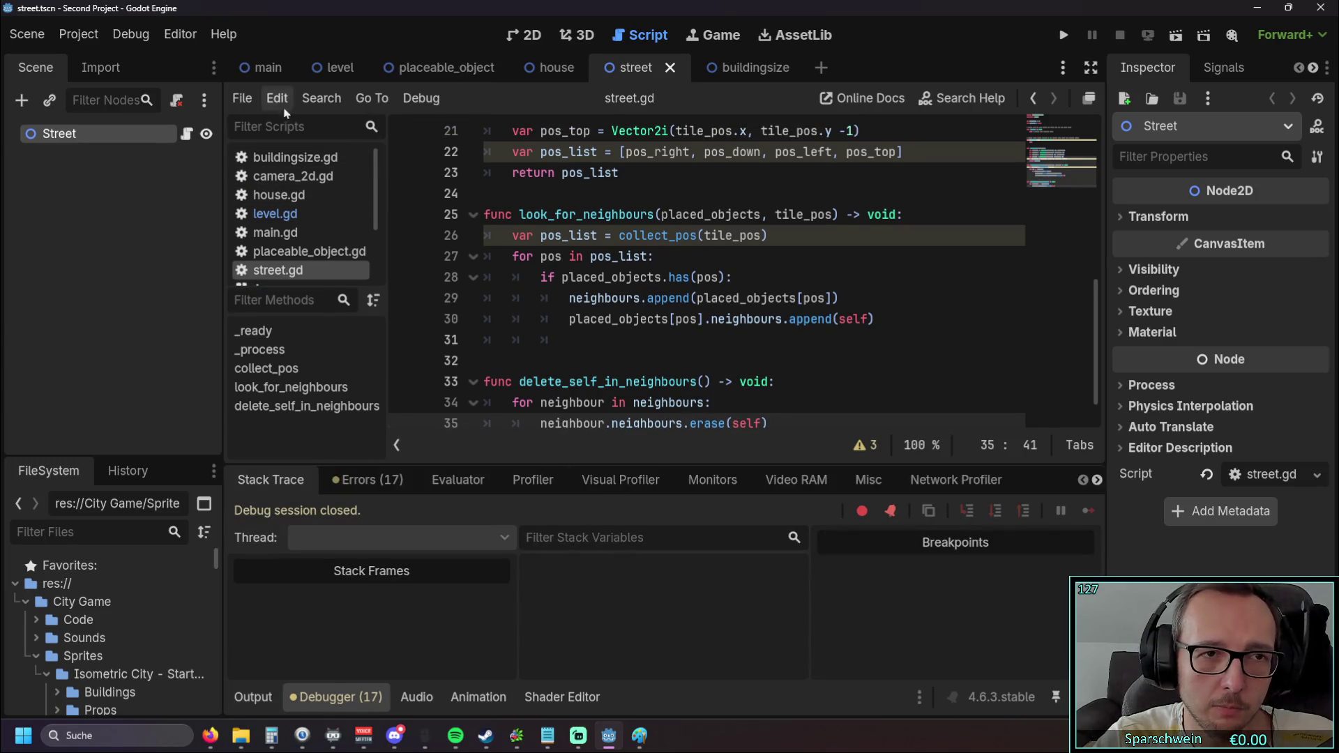
mouse_move(280, 83)
click(1064, 35)
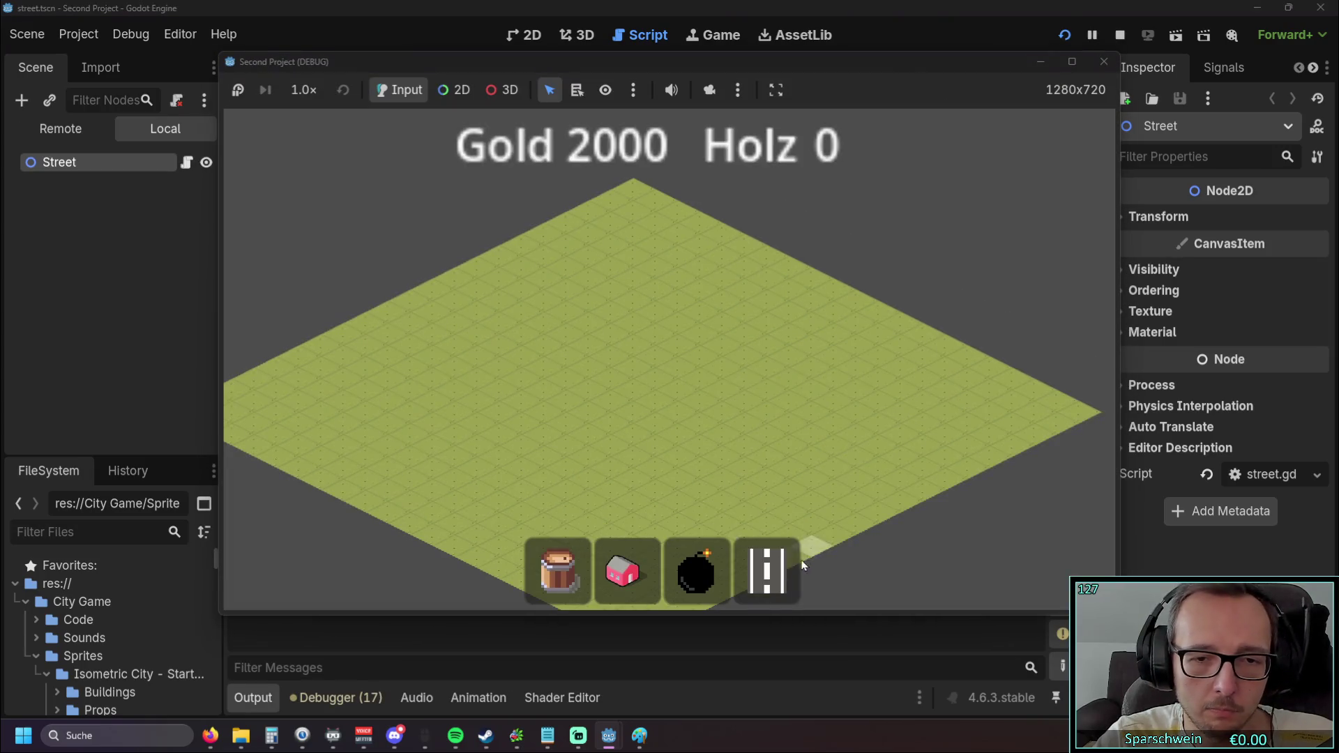
click(781, 557)
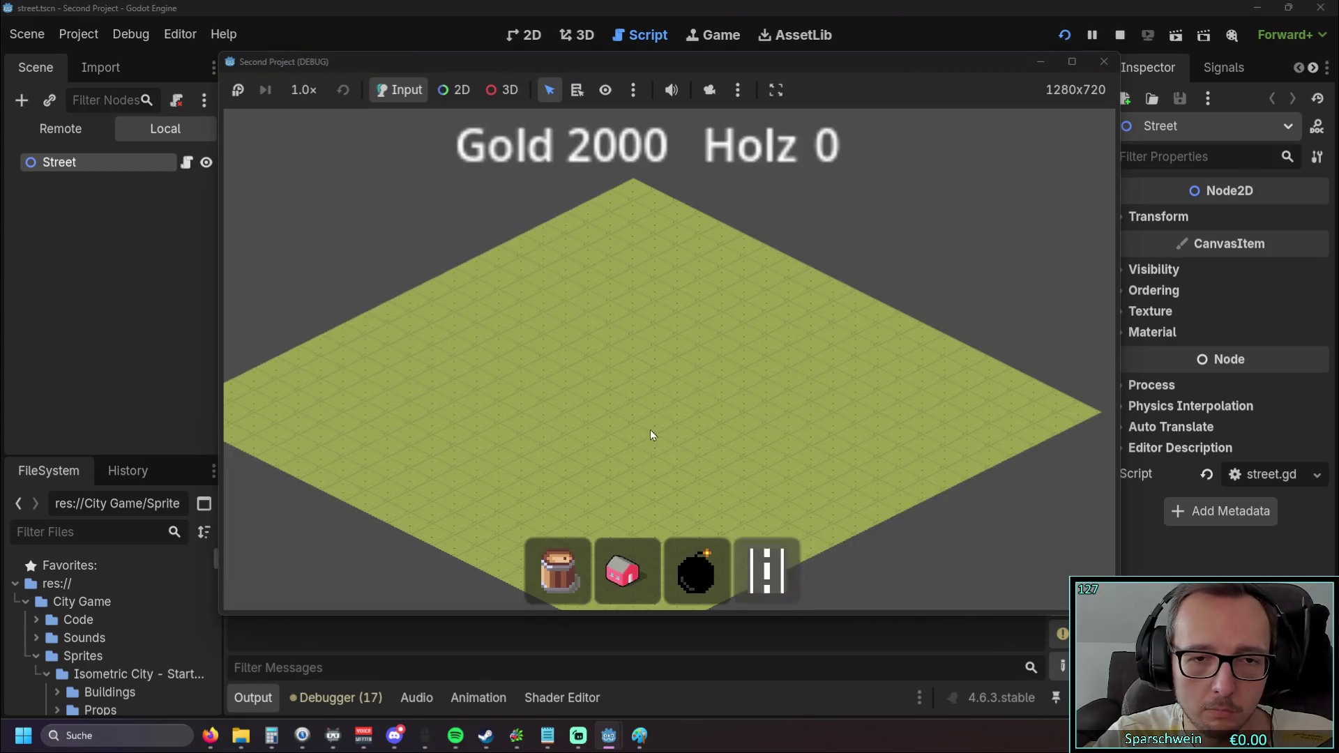
drag(563, 403, 633, 350)
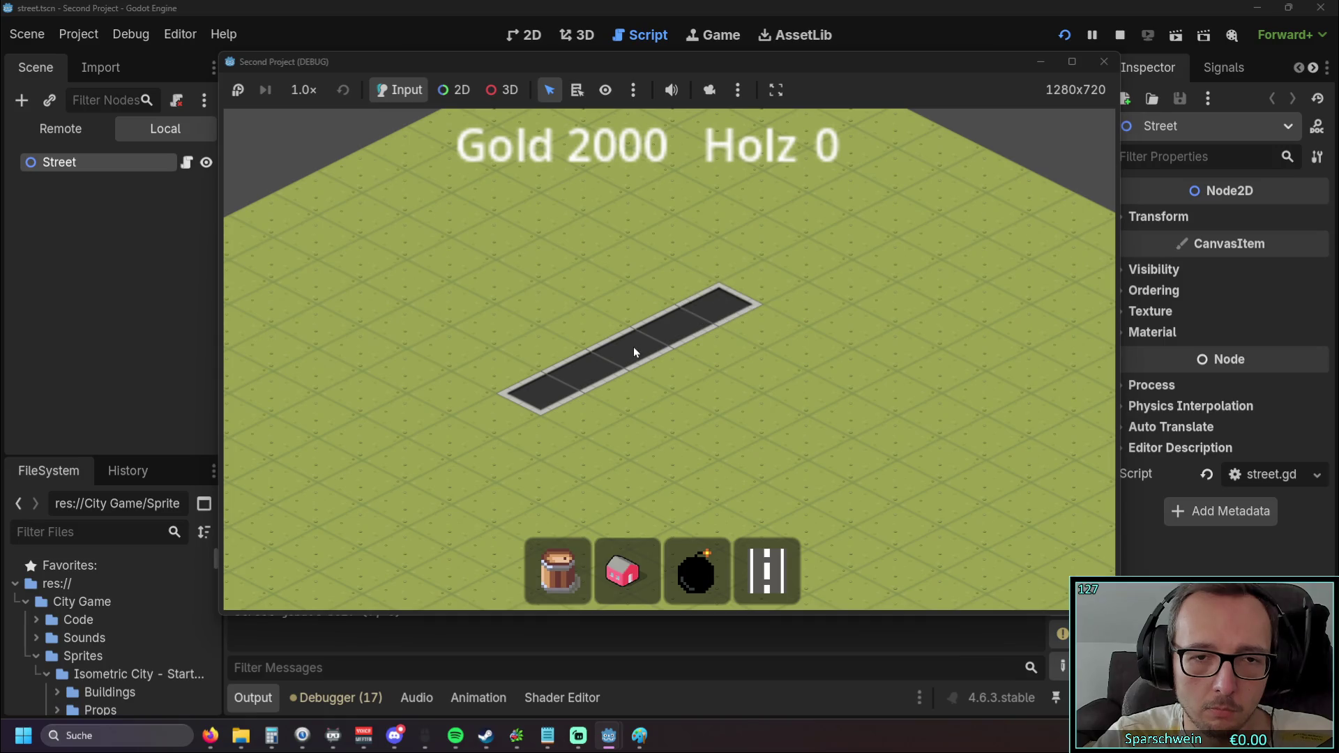
right_click(633, 346)
click(1104, 61)
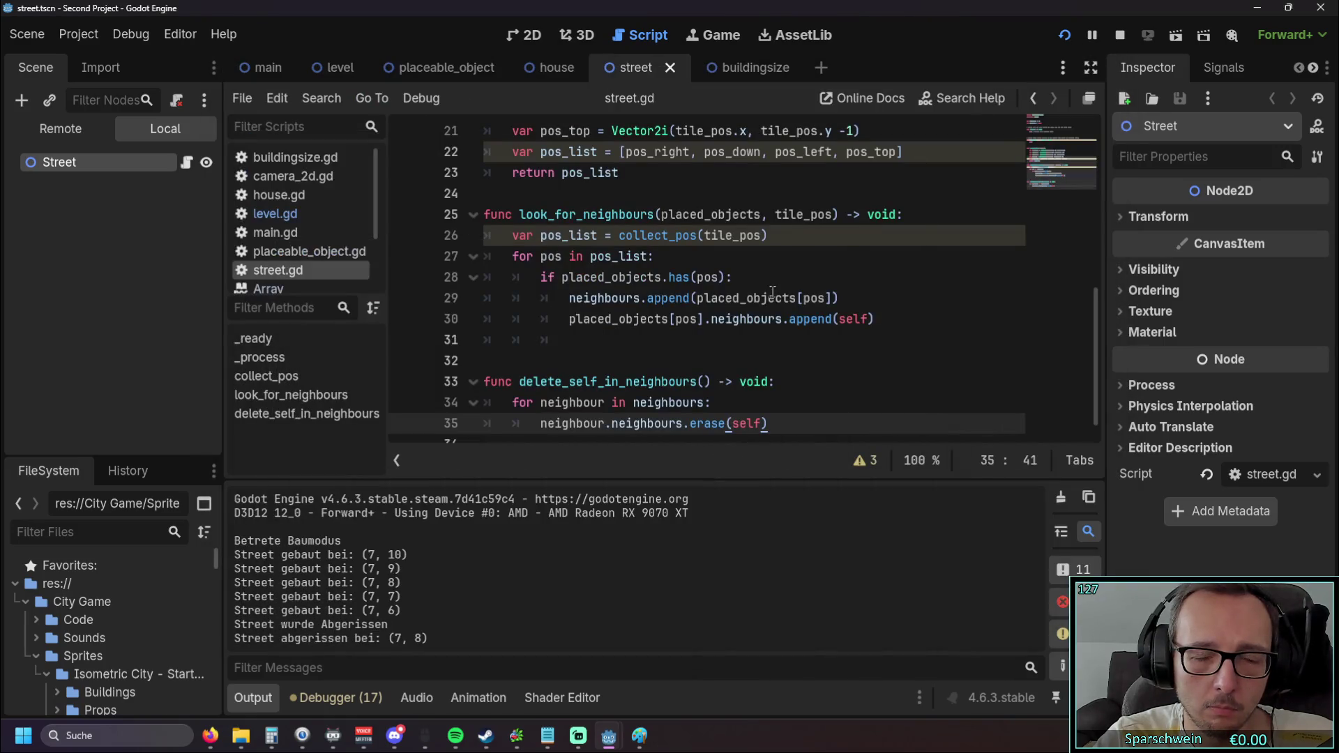
click(340, 699)
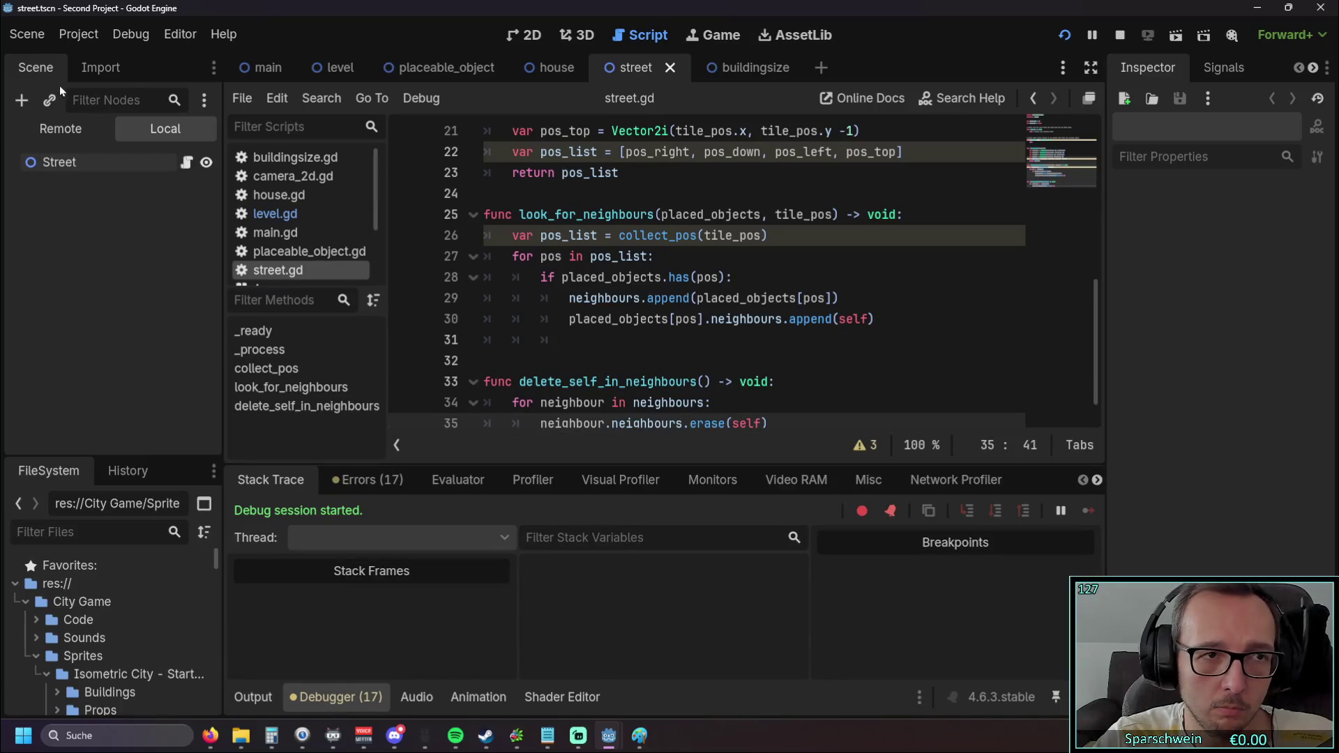
- Switch the Scene dock to the Remote tree and inspect the placed Street nodes' properties
click(88, 68)
click(44, 68)
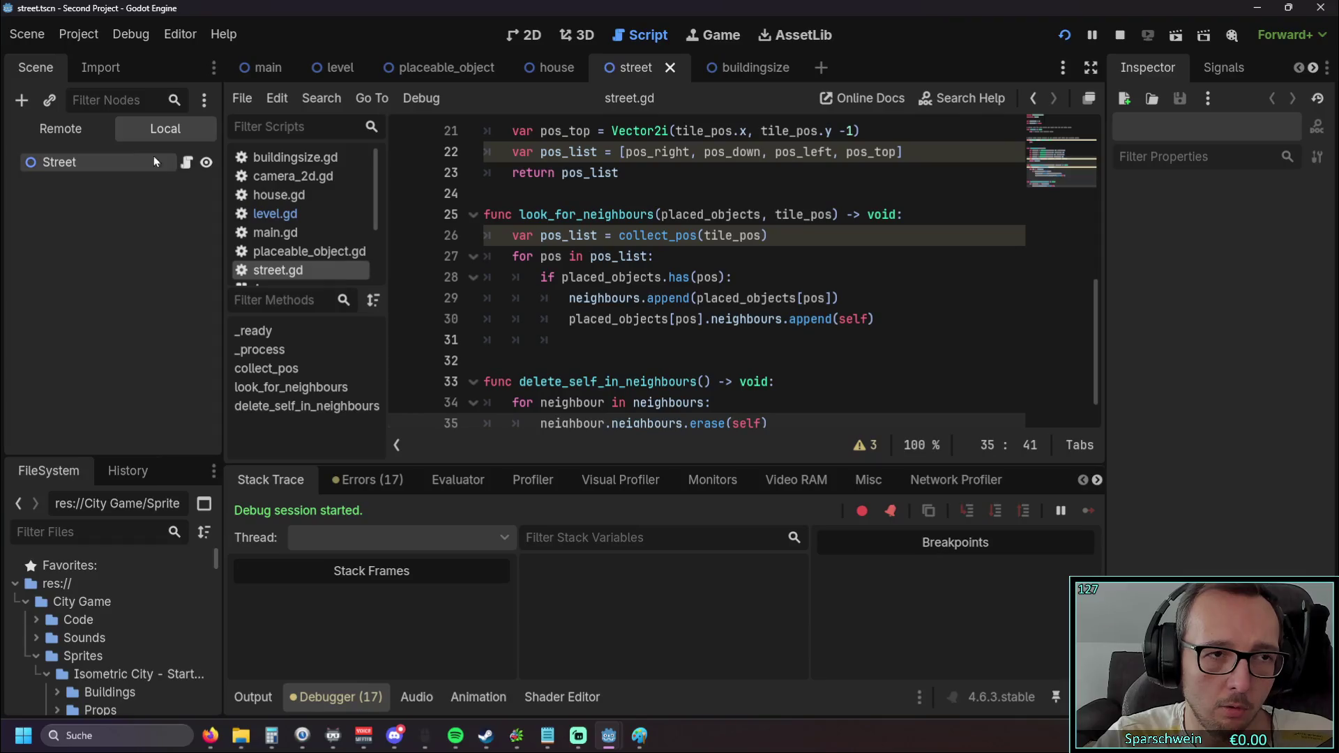
click(69, 131)
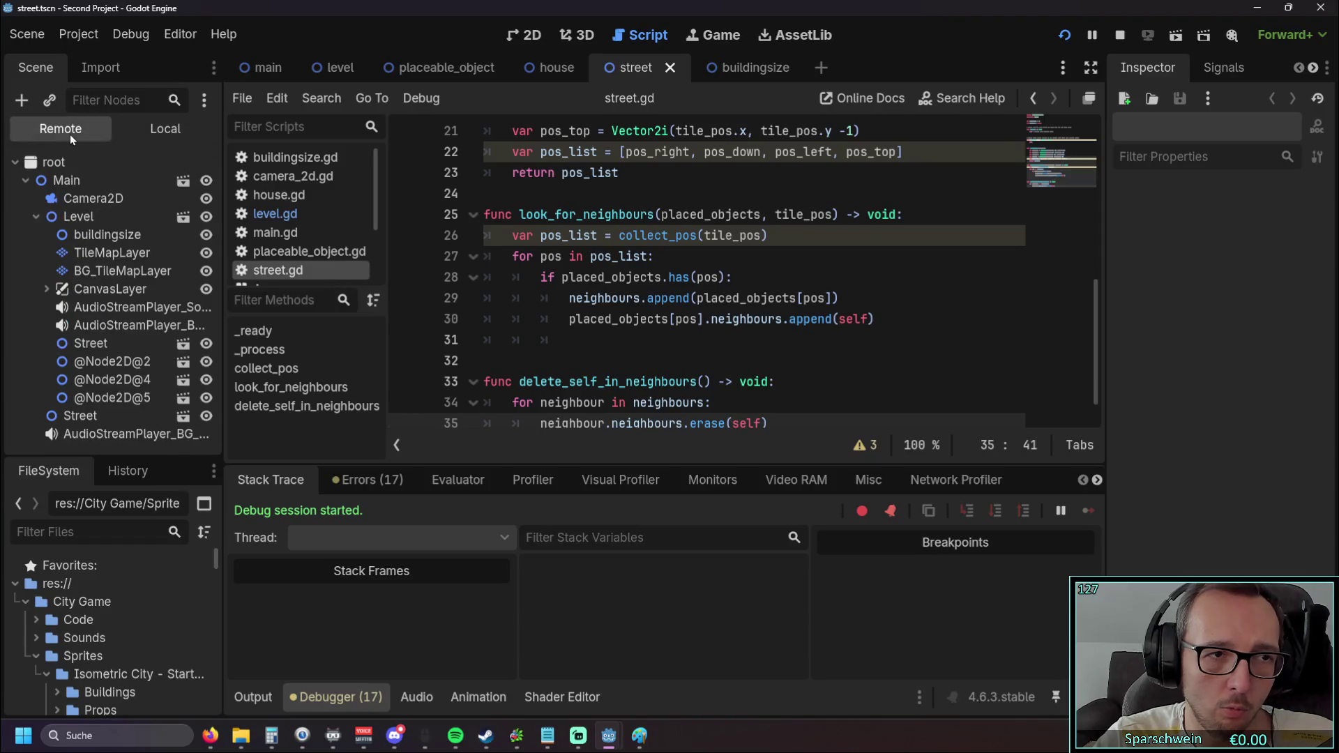
click(121, 362)
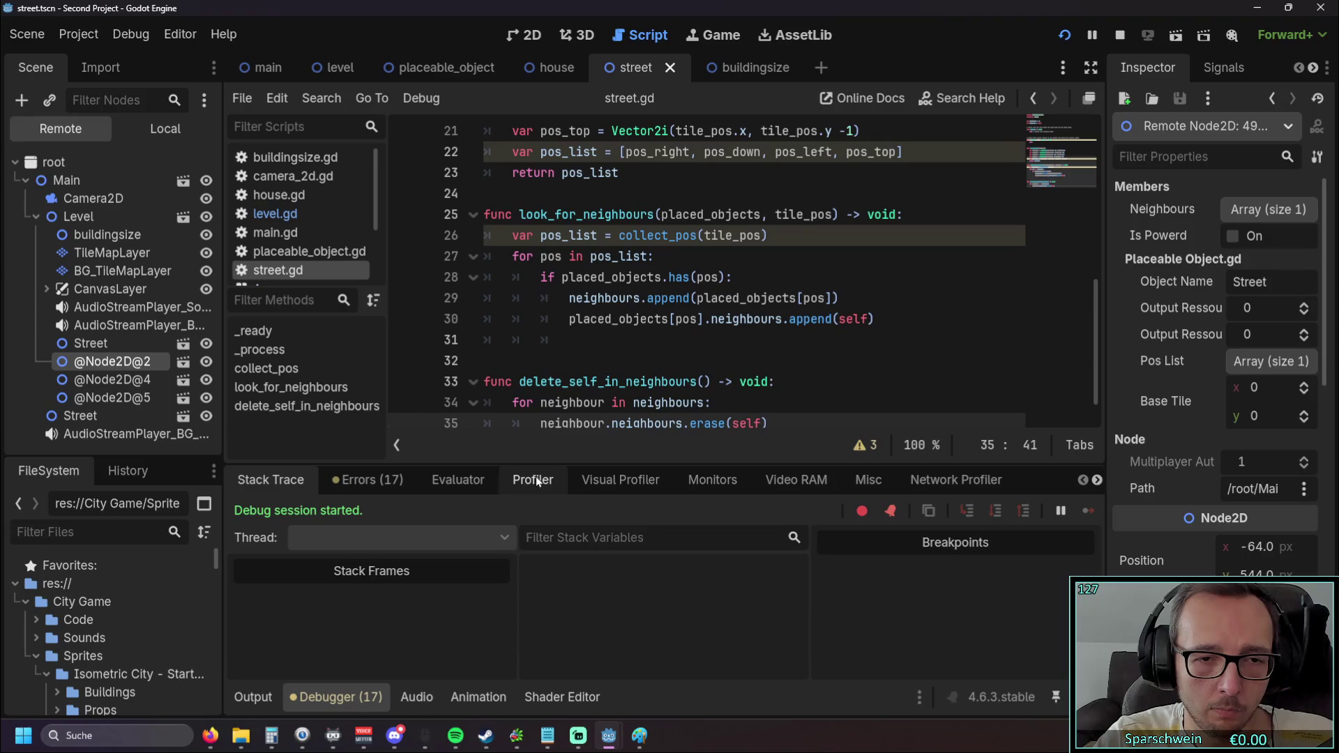
click(256, 697)
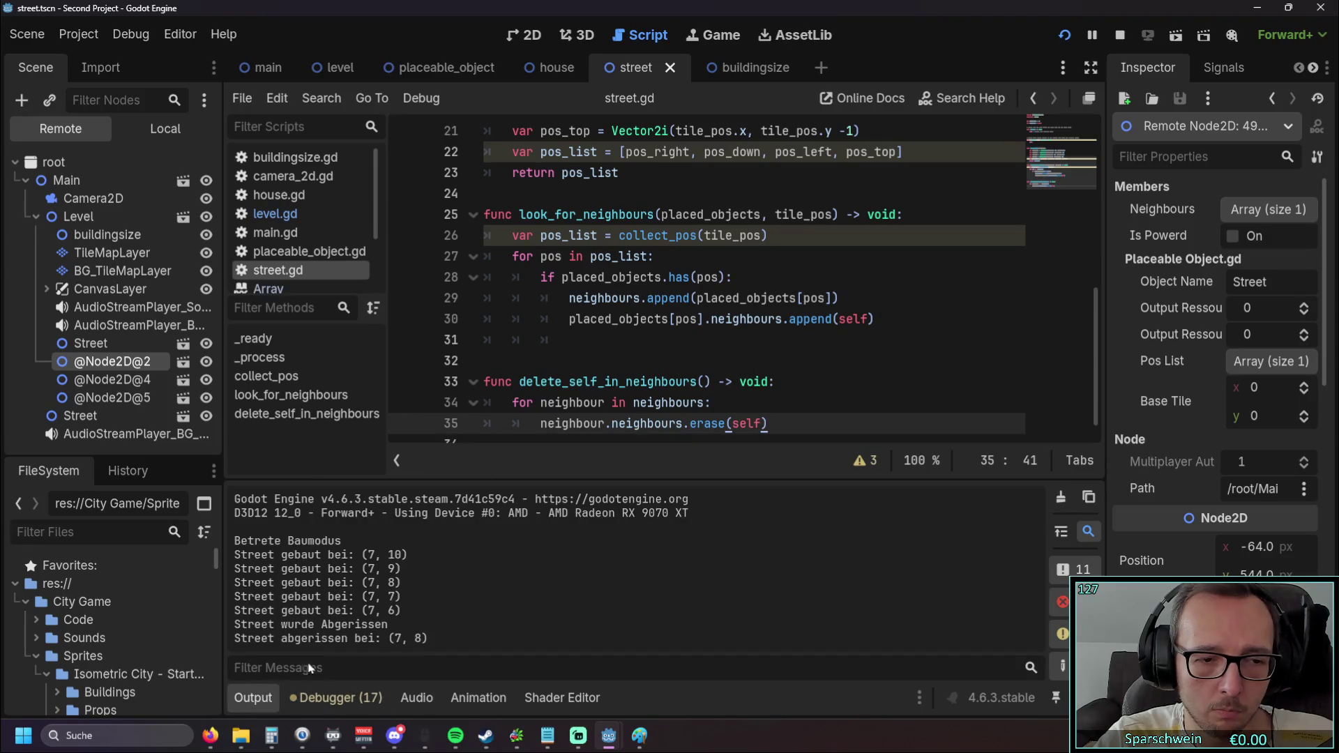
click(336, 697)
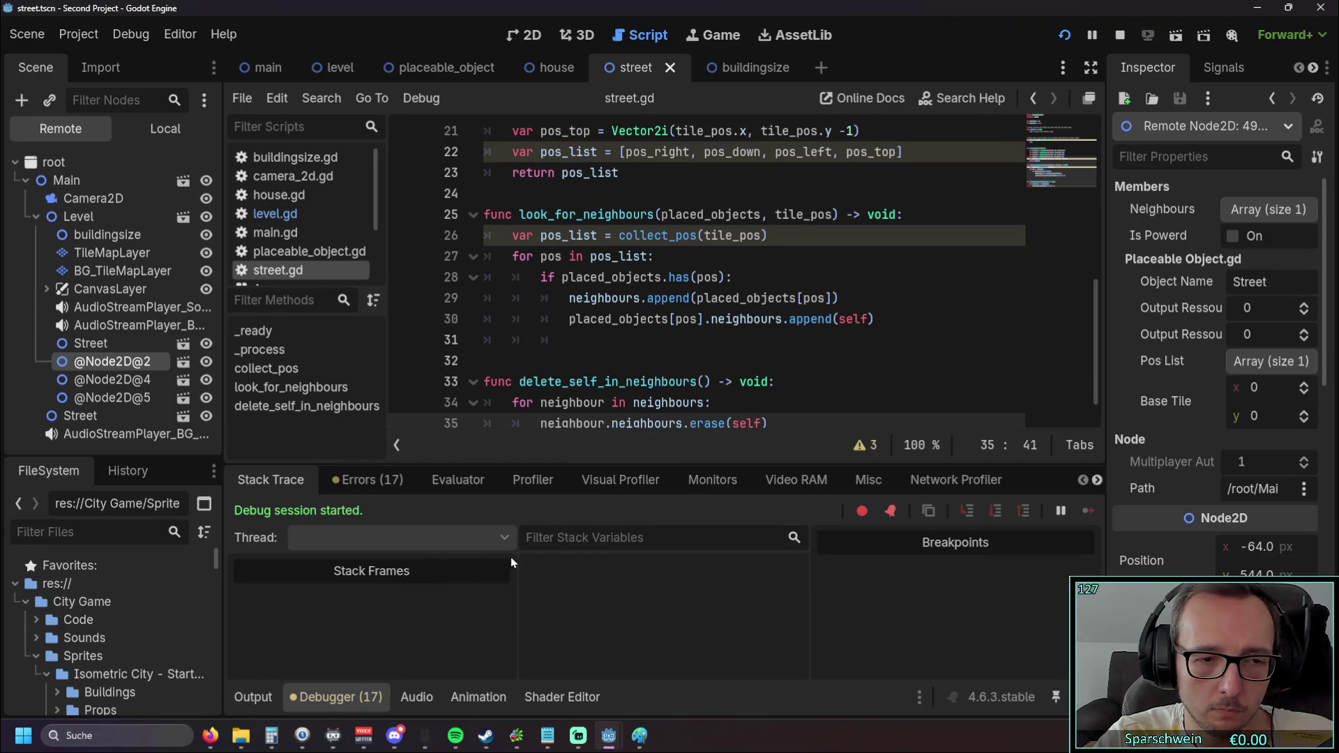
click(113, 344)
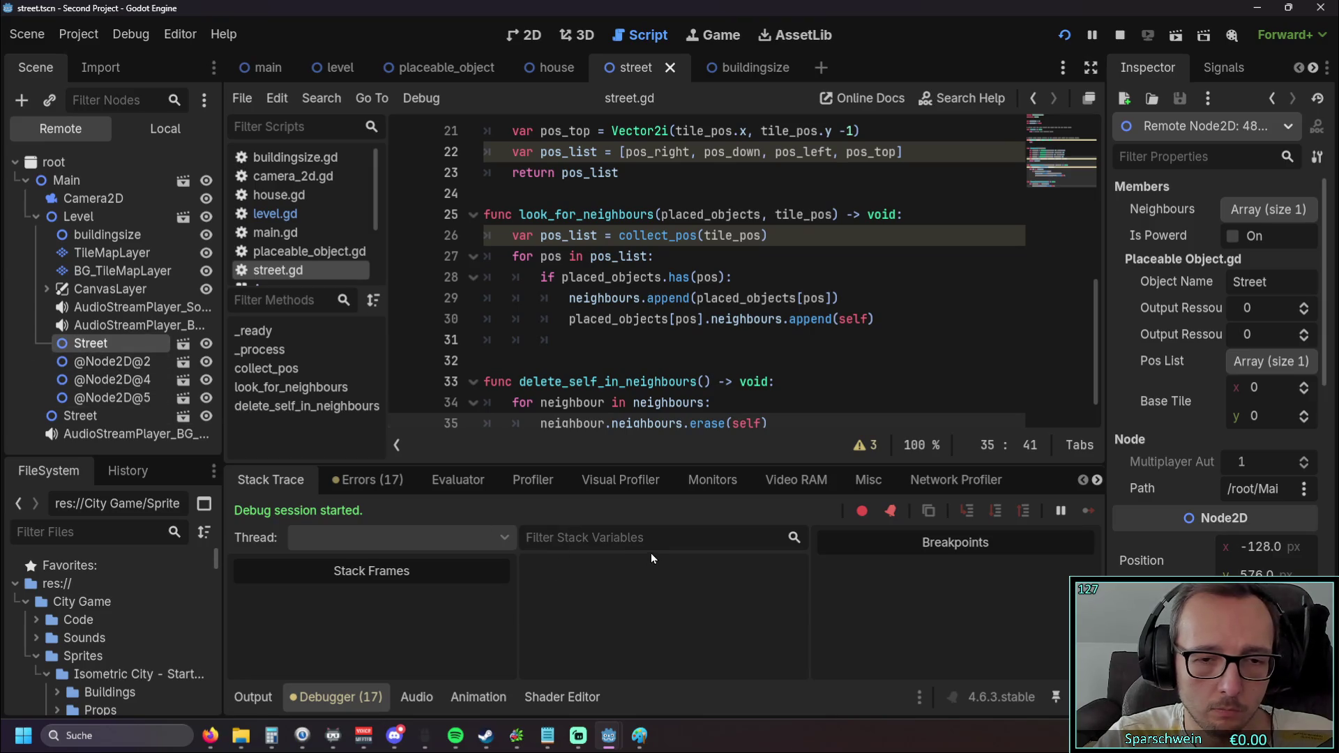
- Check the debugger tabs, inspect more live nodes including buildingsize, then close the game window
click(517, 486)
click(368, 479)
click(271, 479)
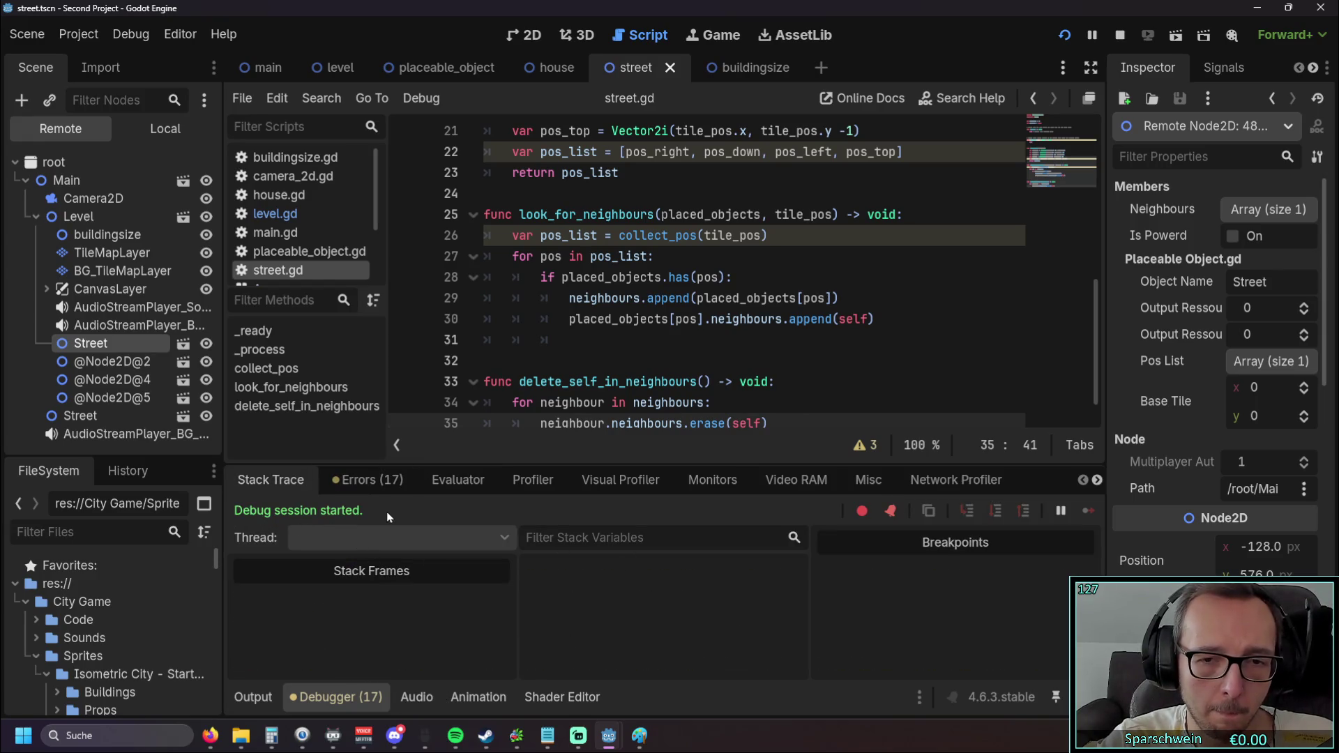
click(860, 515)
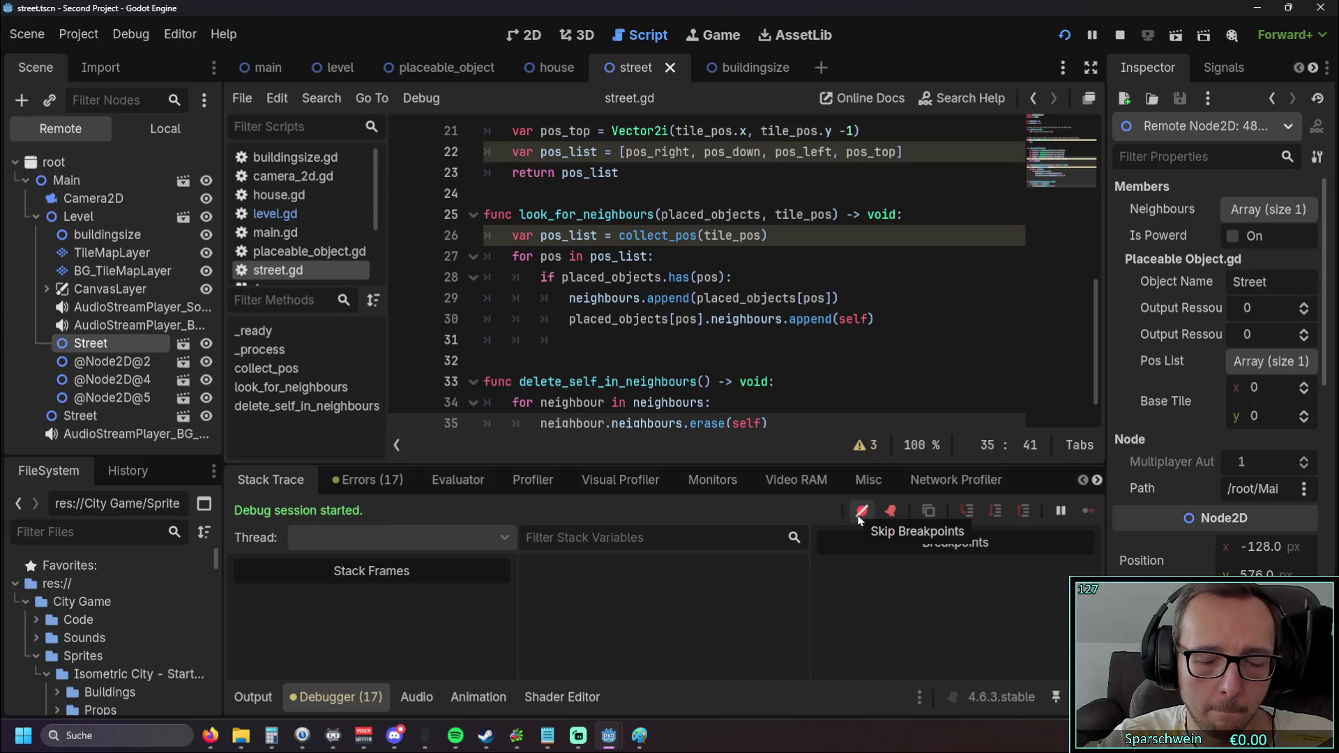
click(861, 516)
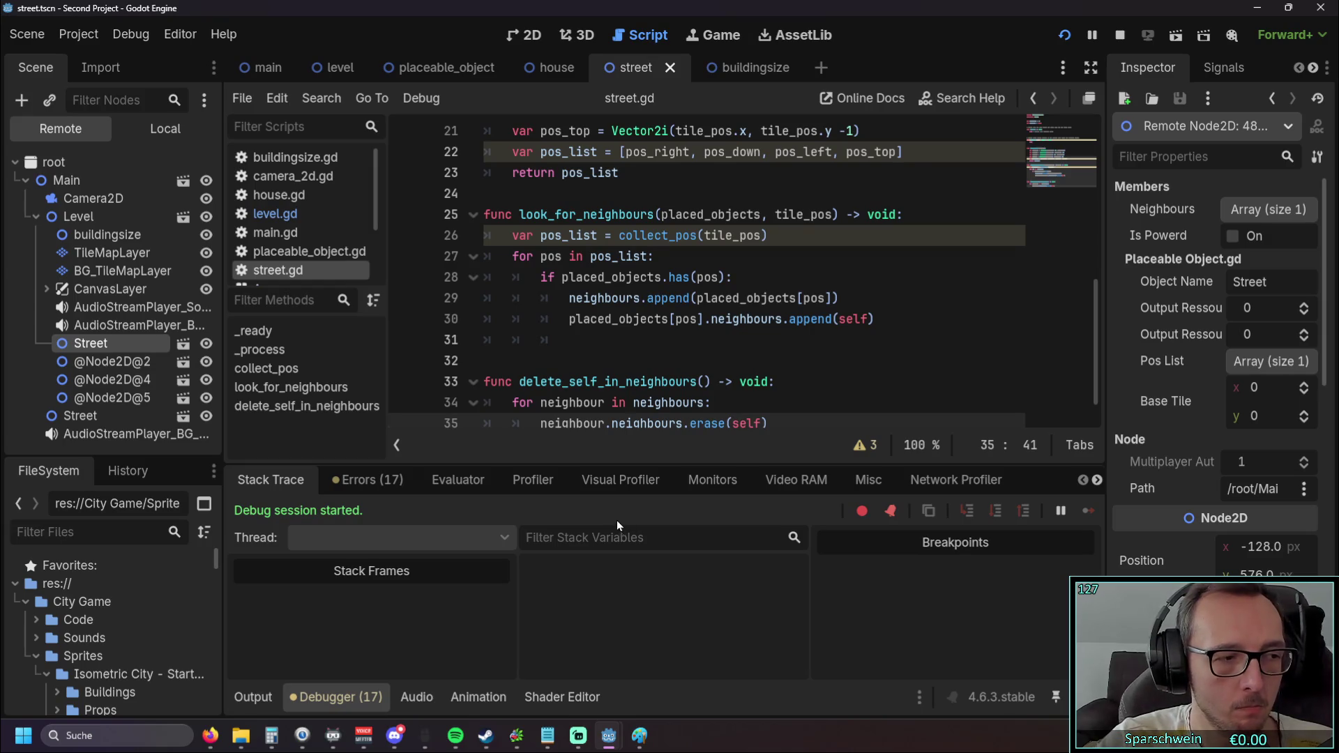
click(105, 325)
click(105, 234)
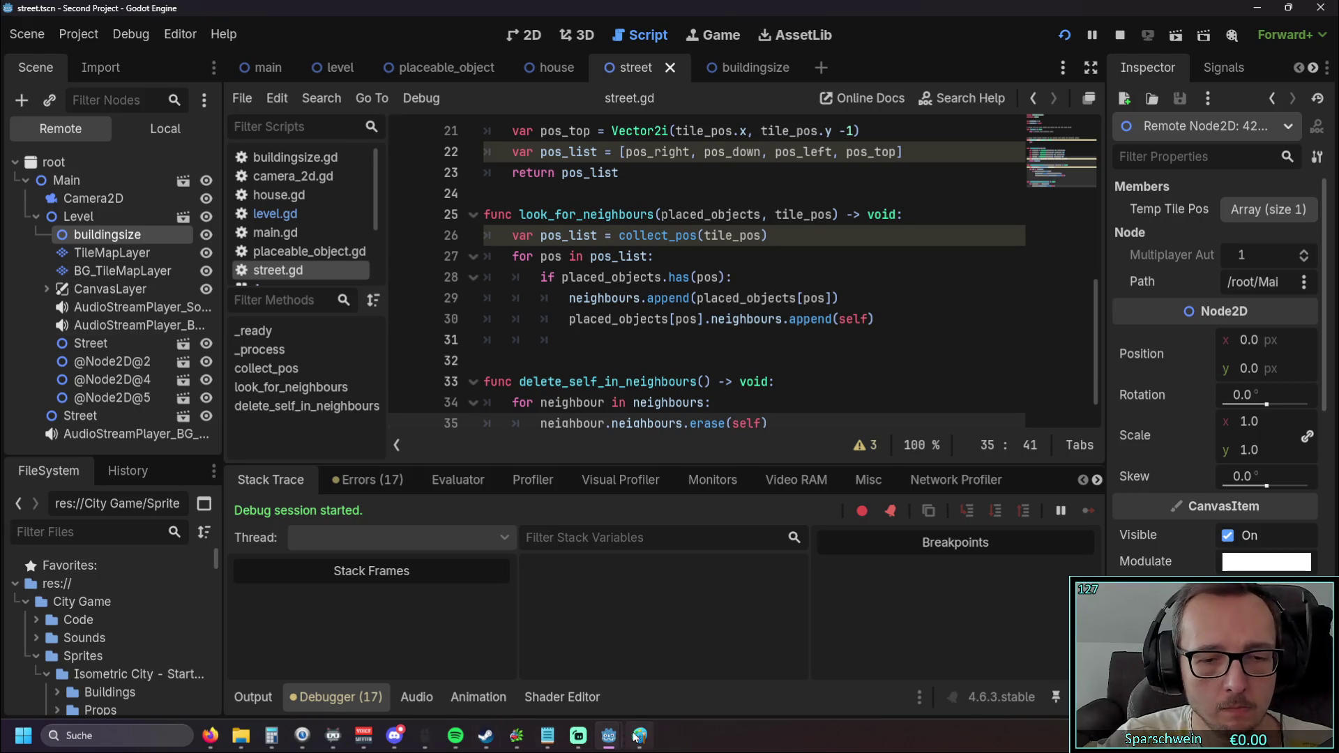
mouse_move(609, 736)
click(736, 614)
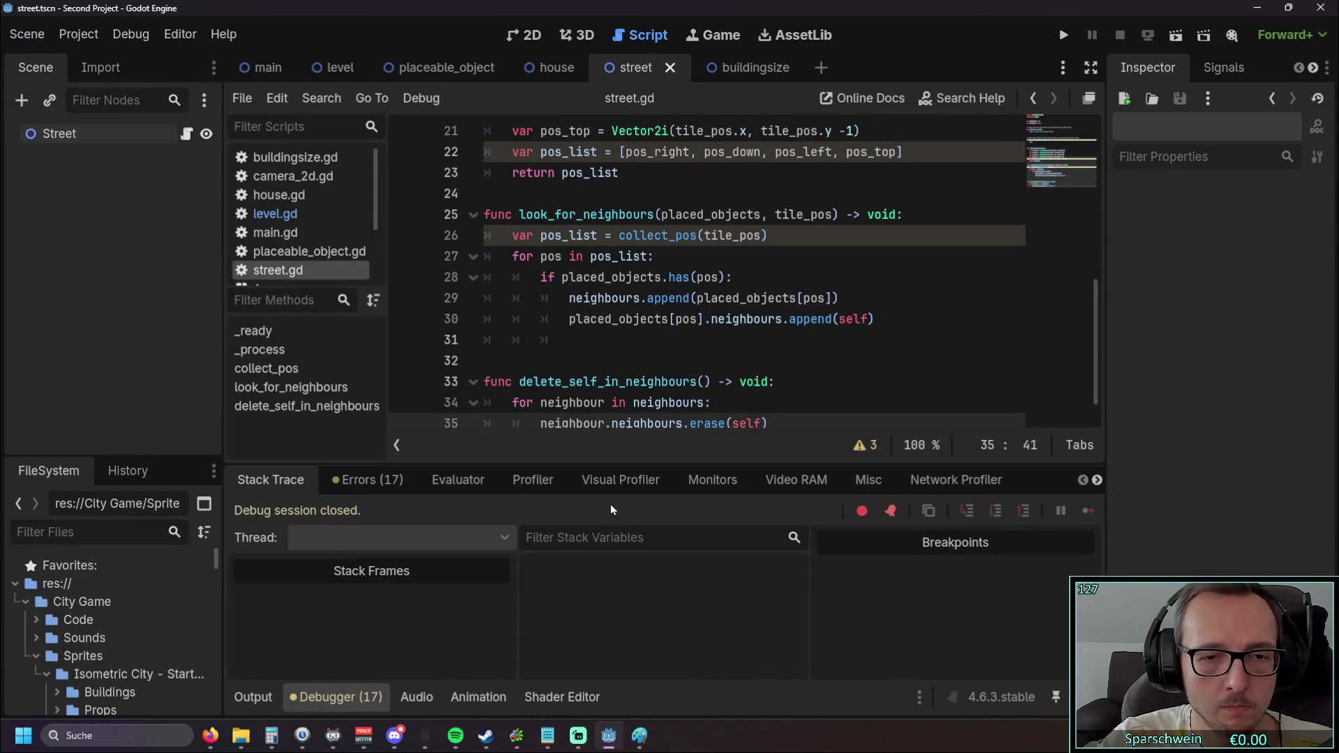
click(276, 214)
click(275, 233)
click(69, 73)
click(59, 70)
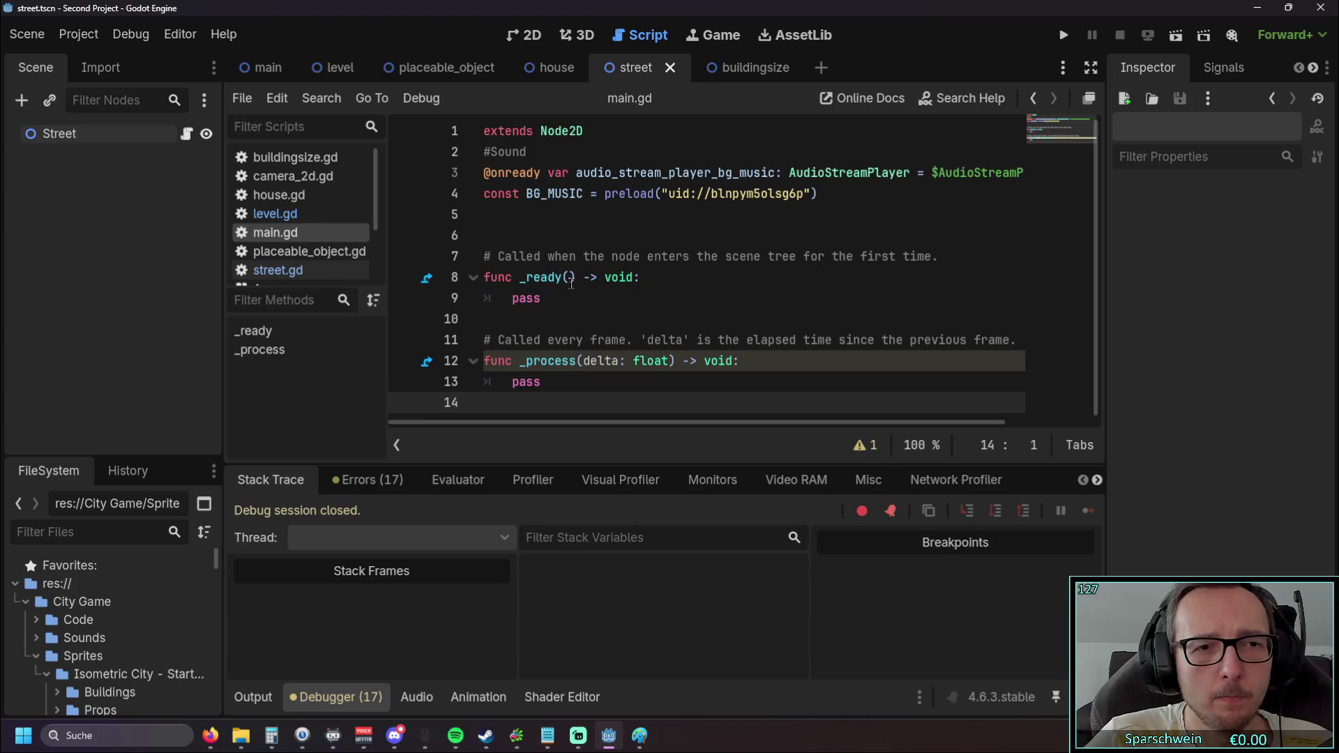
scroll(316, 210, down, 2)
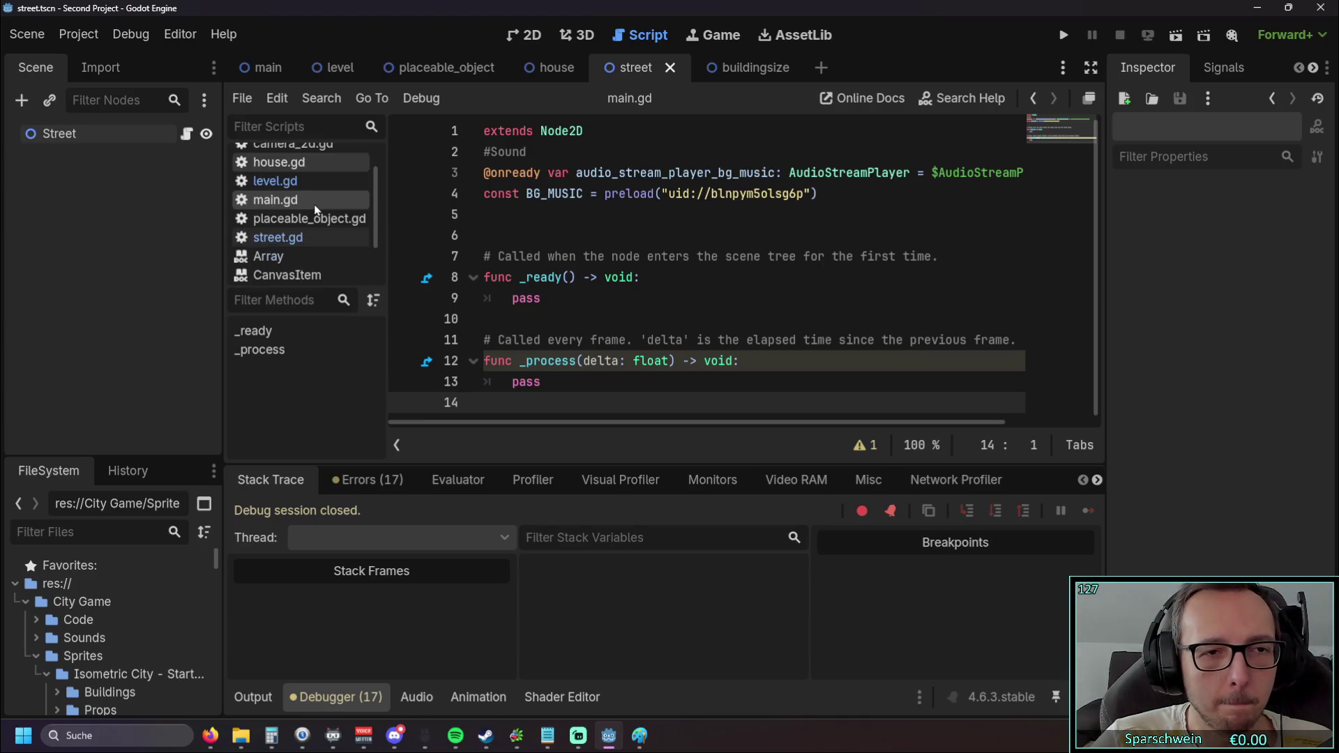
click(293, 237)
scroll(541, 260, up, 5)
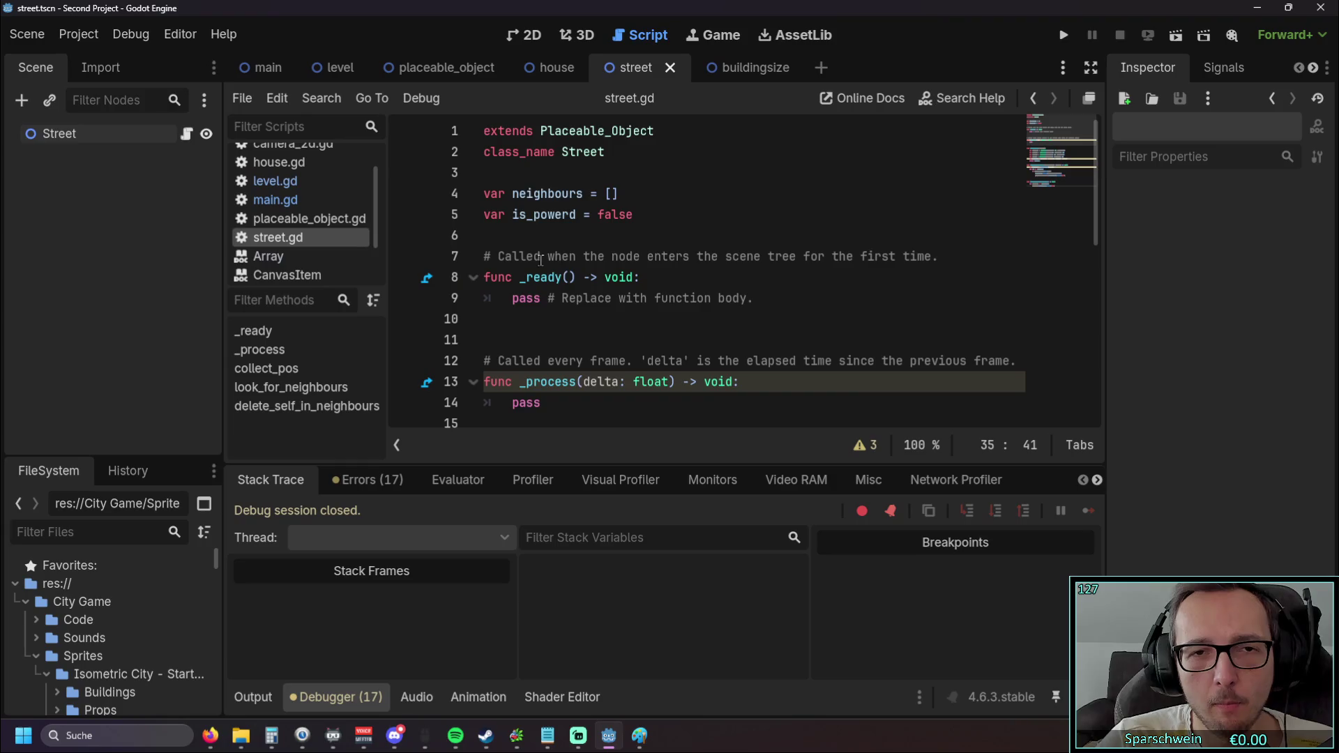
scroll(541, 260, down, 7)
scroll(533, 265, up, 2)
scroll(532, 270, down, 2)
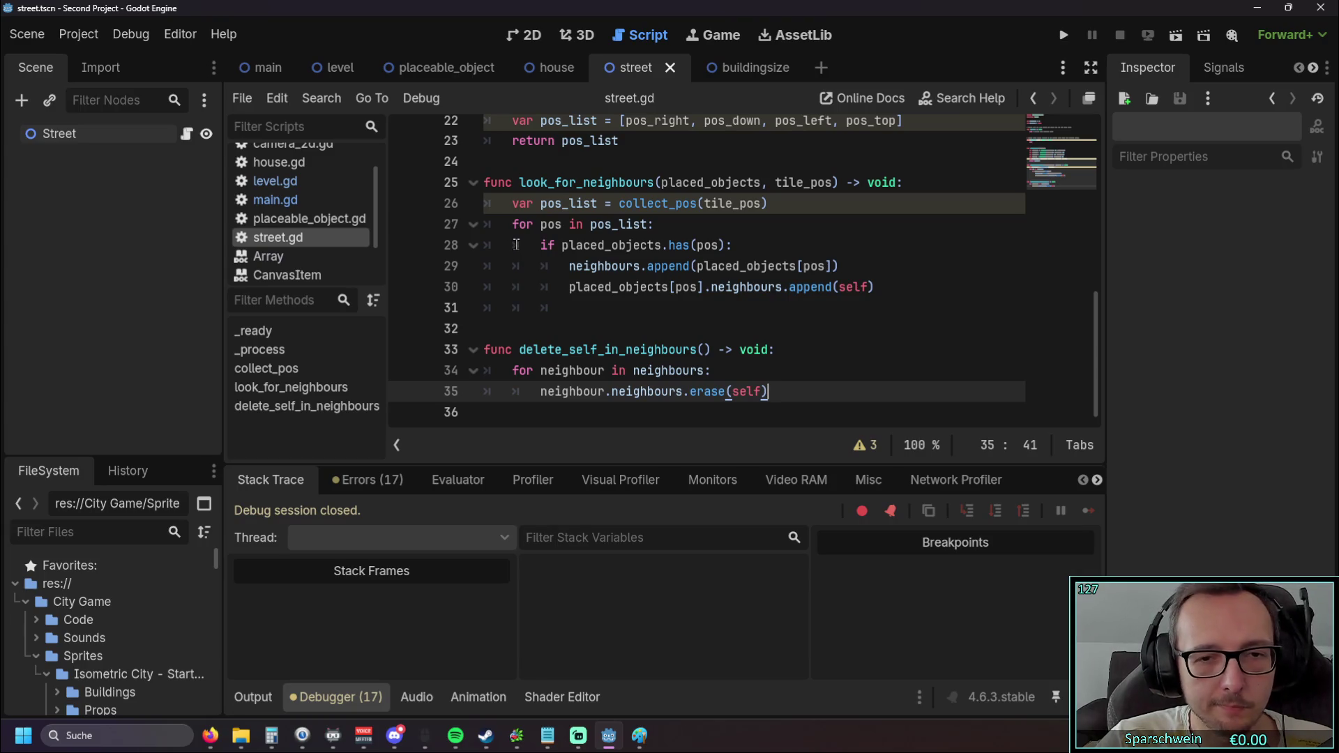
click(531, 328)
scroll(533, 324, up, 1)
scroll(534, 322, down, 1)
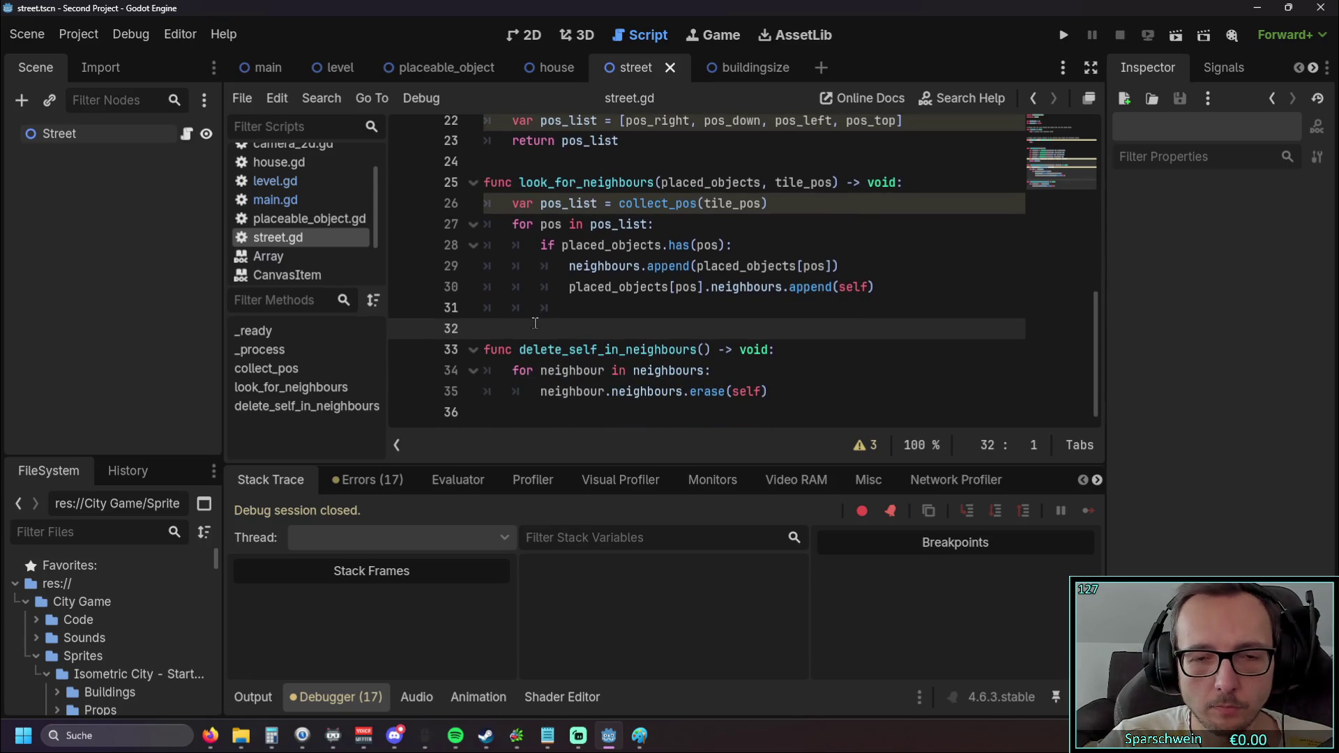
click(364, 483)
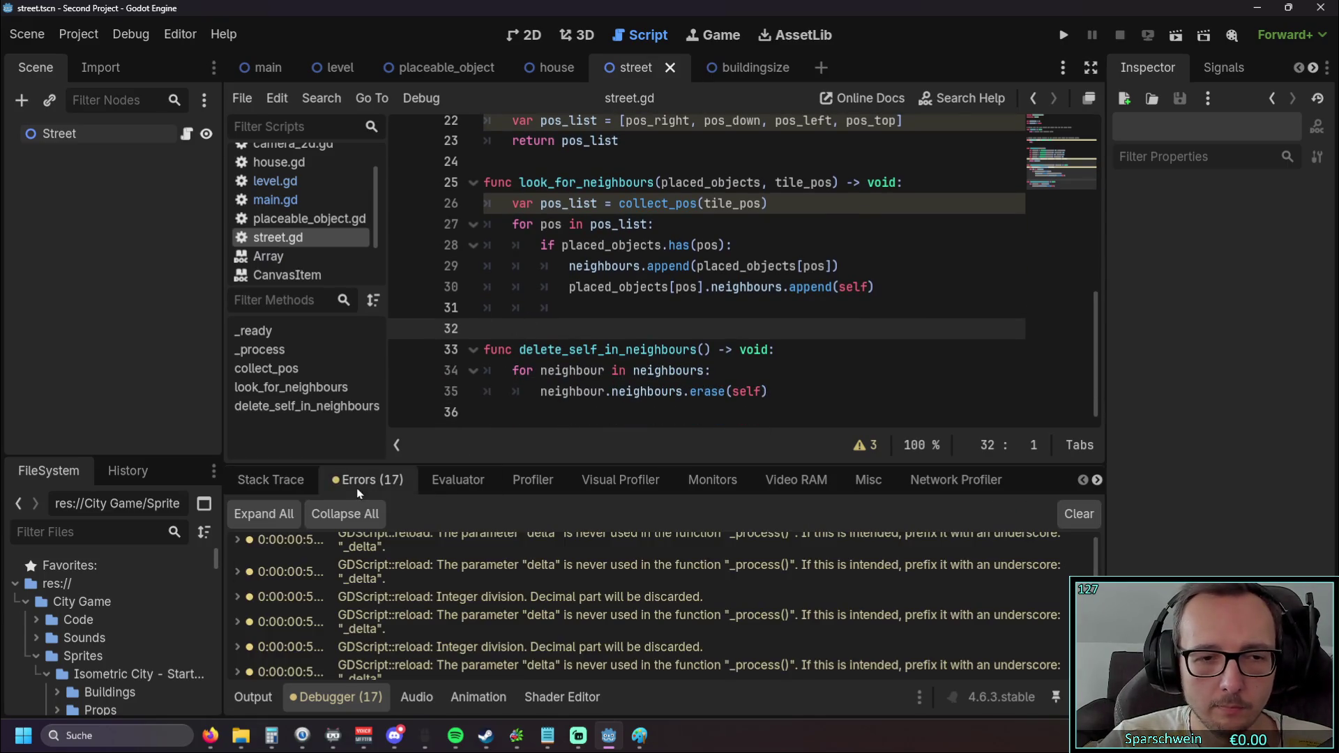
click(282, 486)
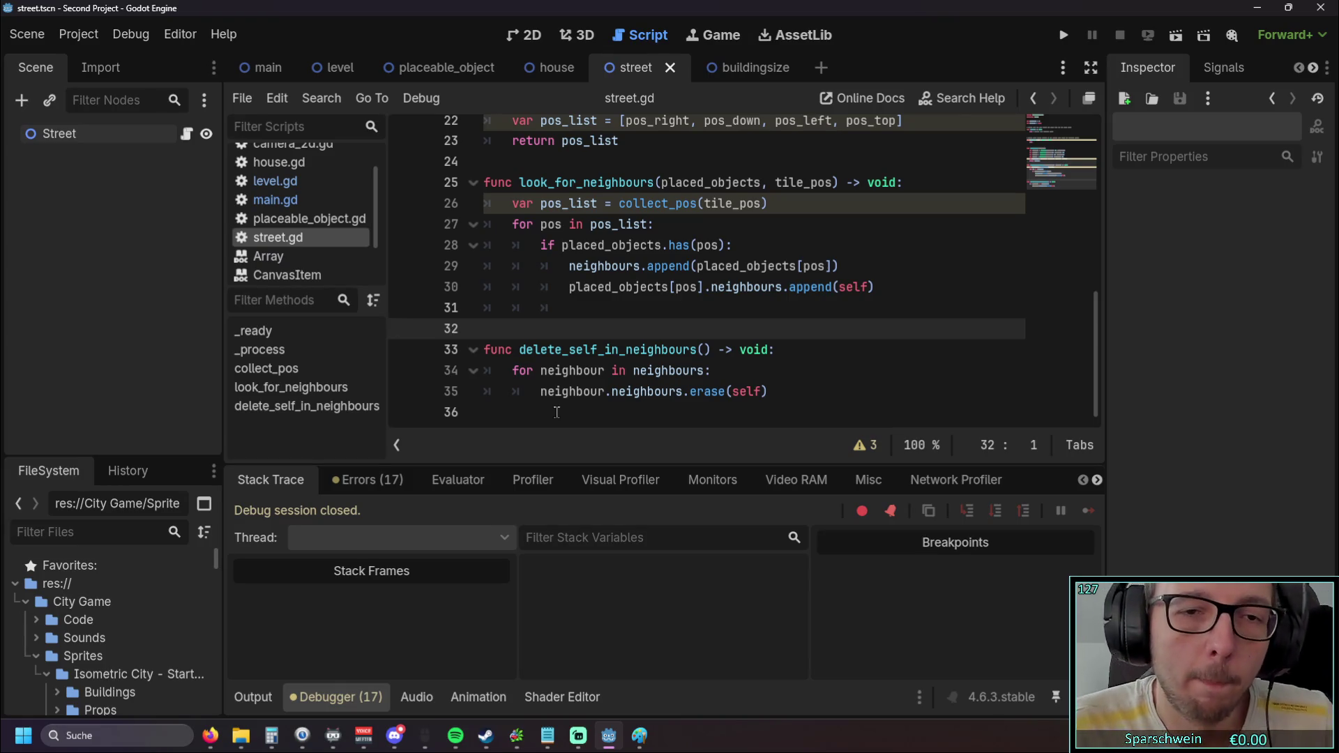
click(798, 384)
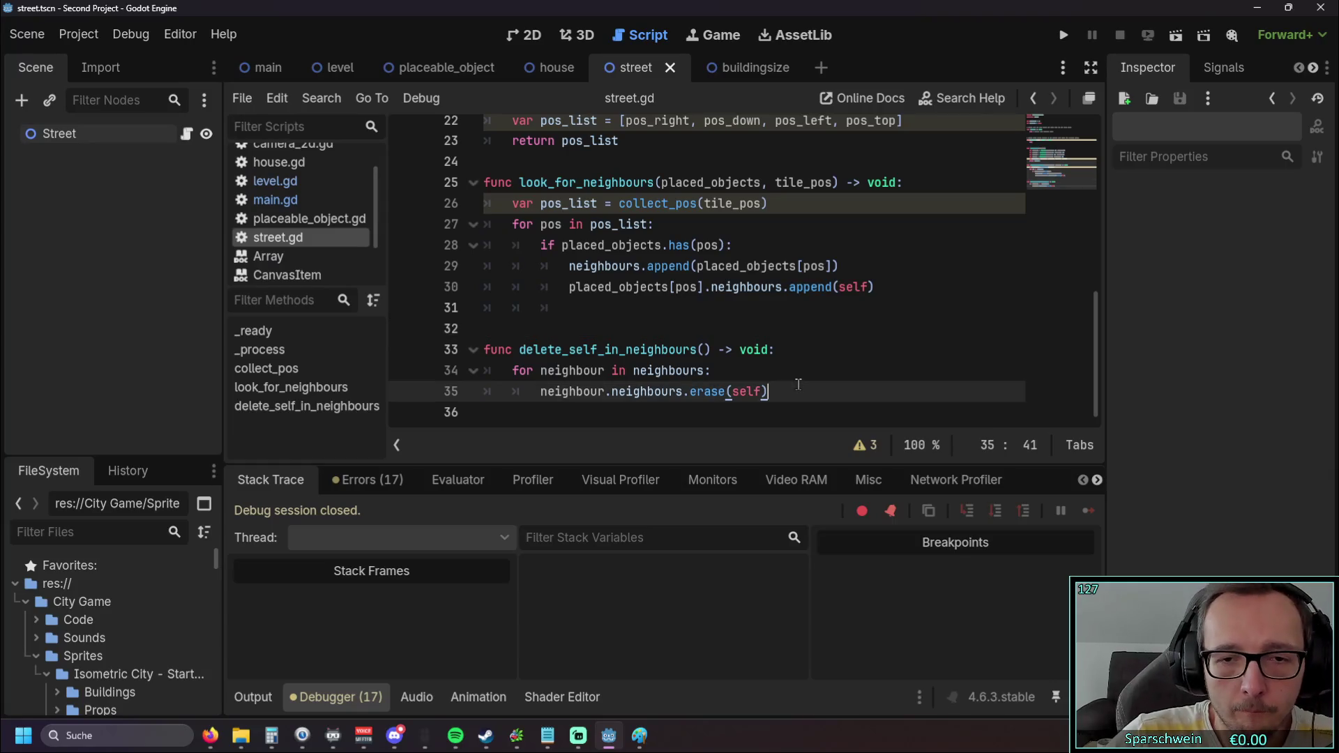
- Add a print(neighbour.neighbours) line after the erase on line 35 in street.gd
key(Return)
text(print)
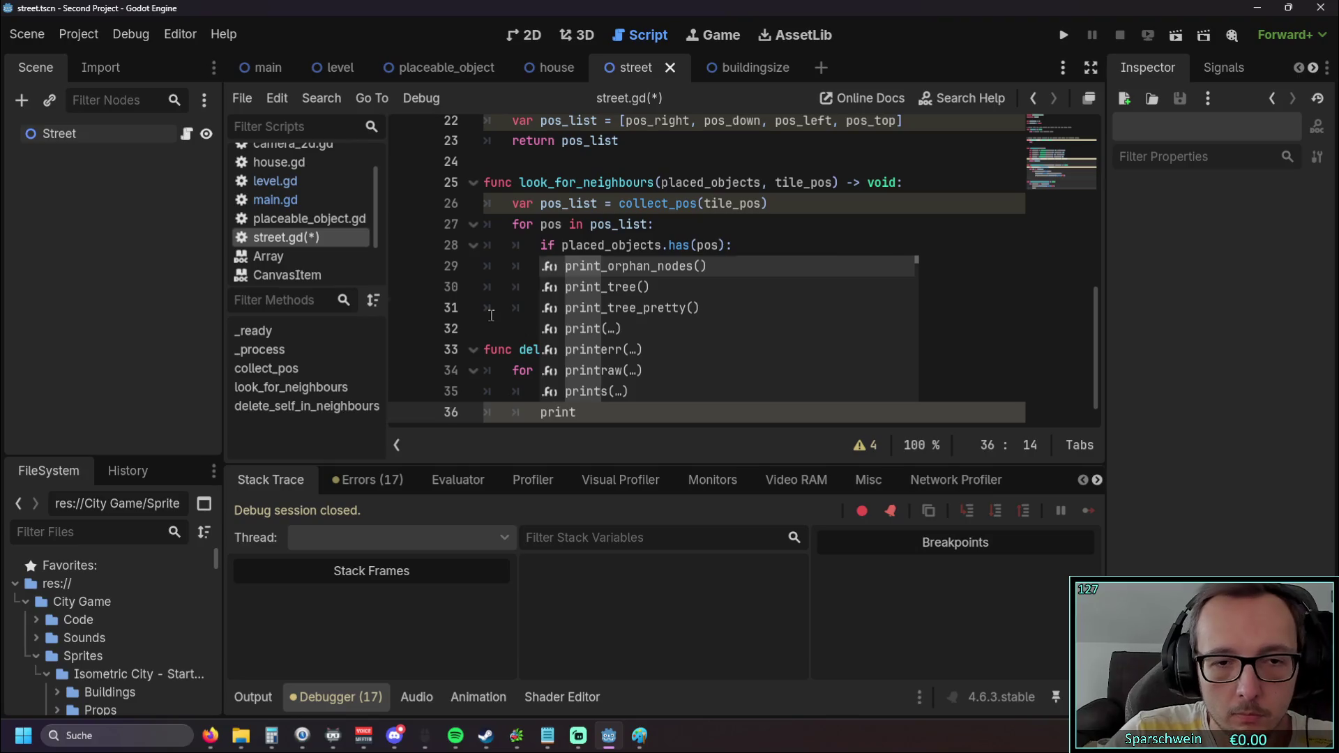
key(Escape)
drag(540, 391, 679, 398)
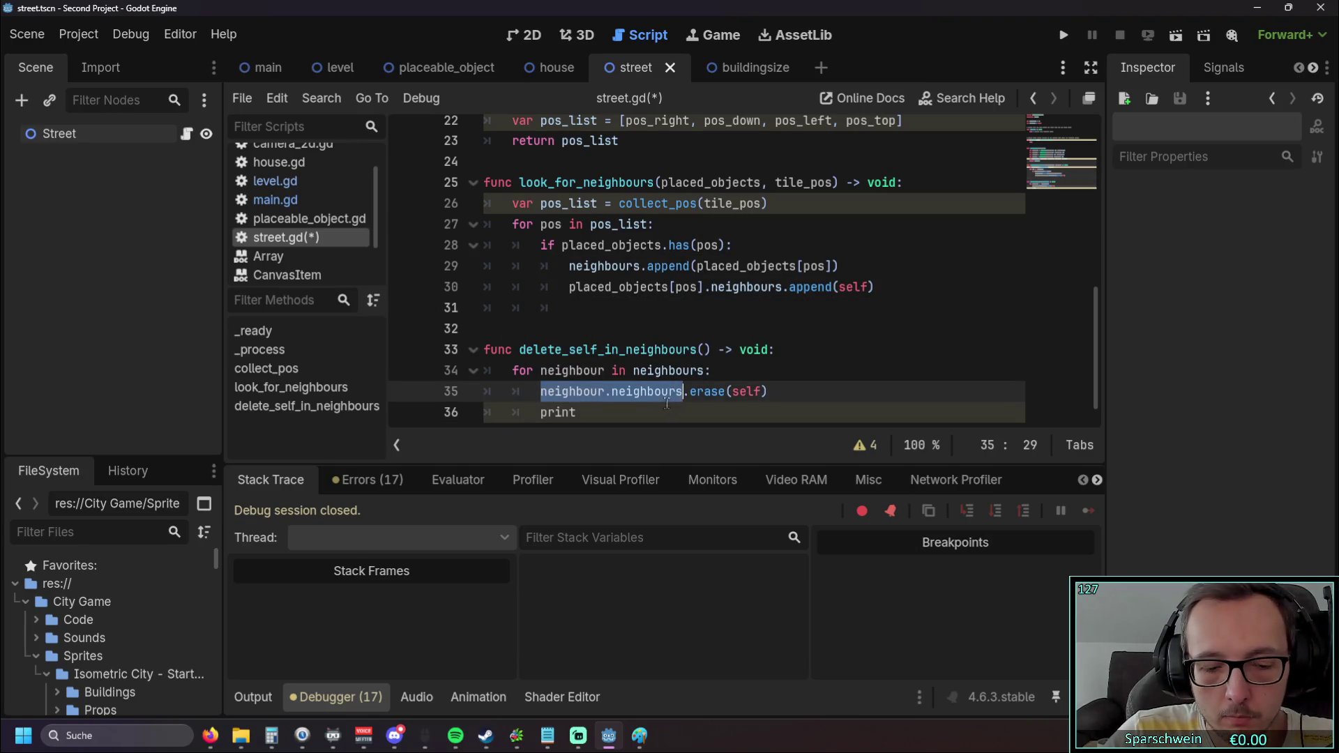
click(588, 414)
text(()
text(neighbour.neighbours)
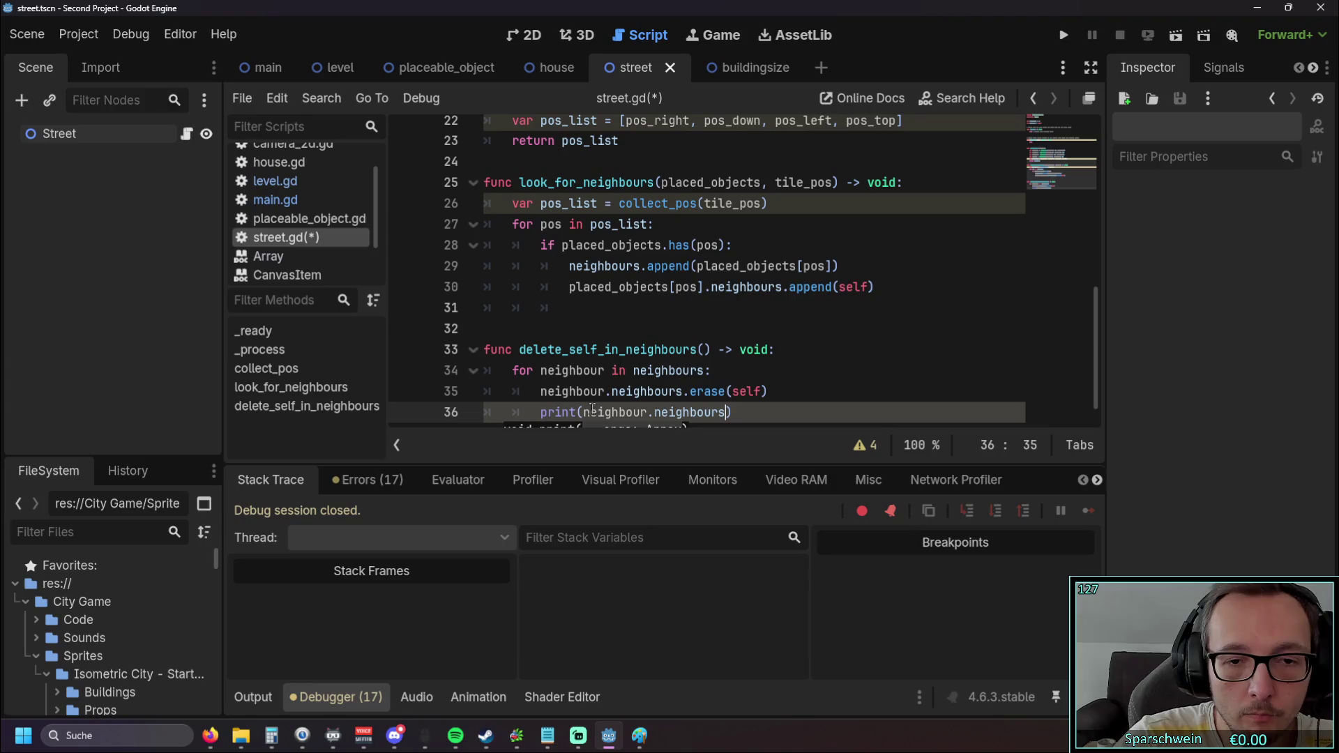
scroll(738, 397, down, 1)
text(s))
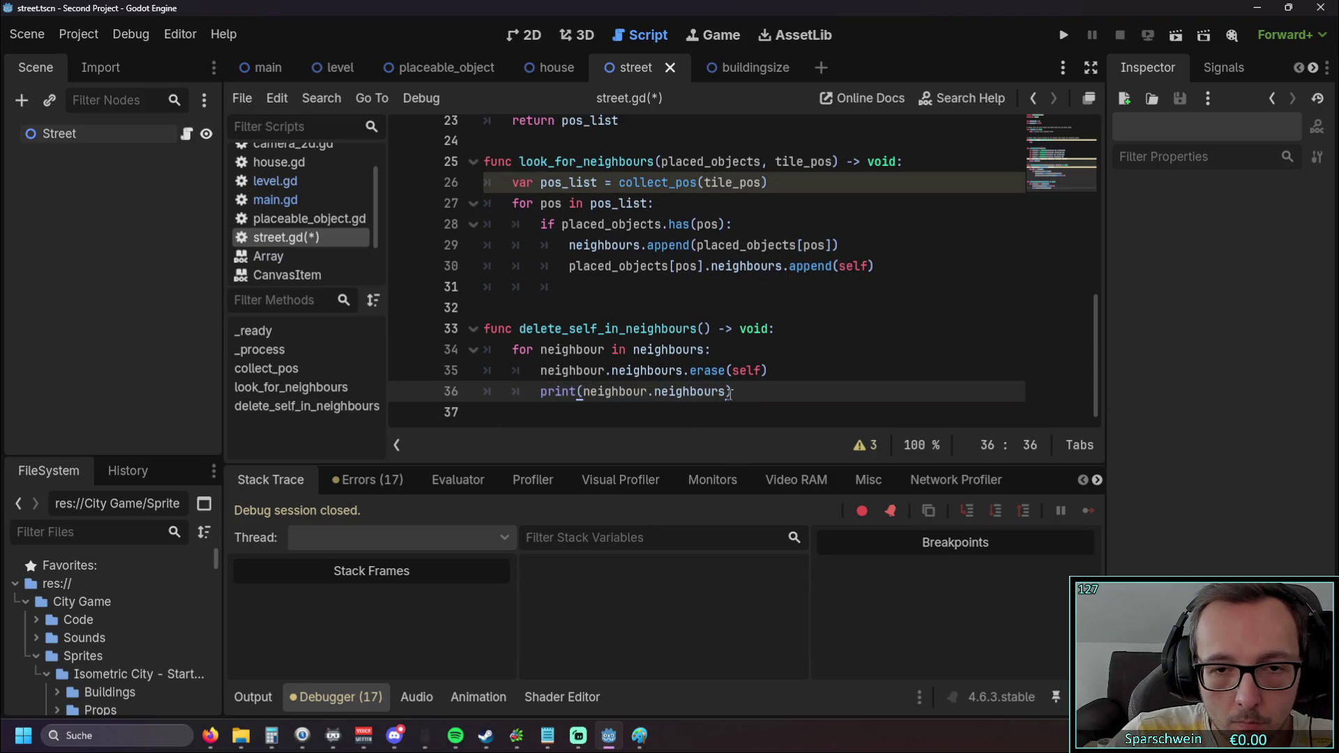
- Duplicate the print(neighbour.neighbours) line above the erase call
drag(734, 392, 538, 394)
key(ctrl+c)
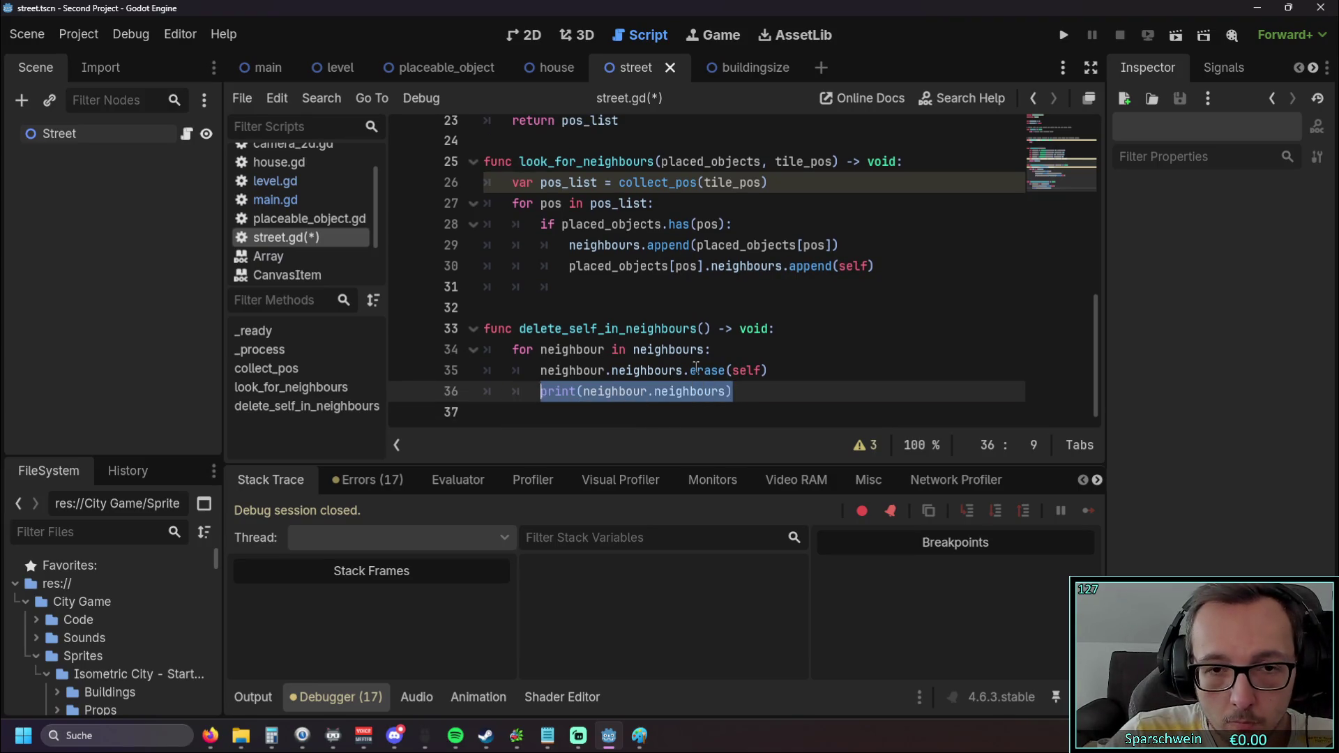
click(725, 351)
key(Return)
key(ctrl+v)
click(725, 352)
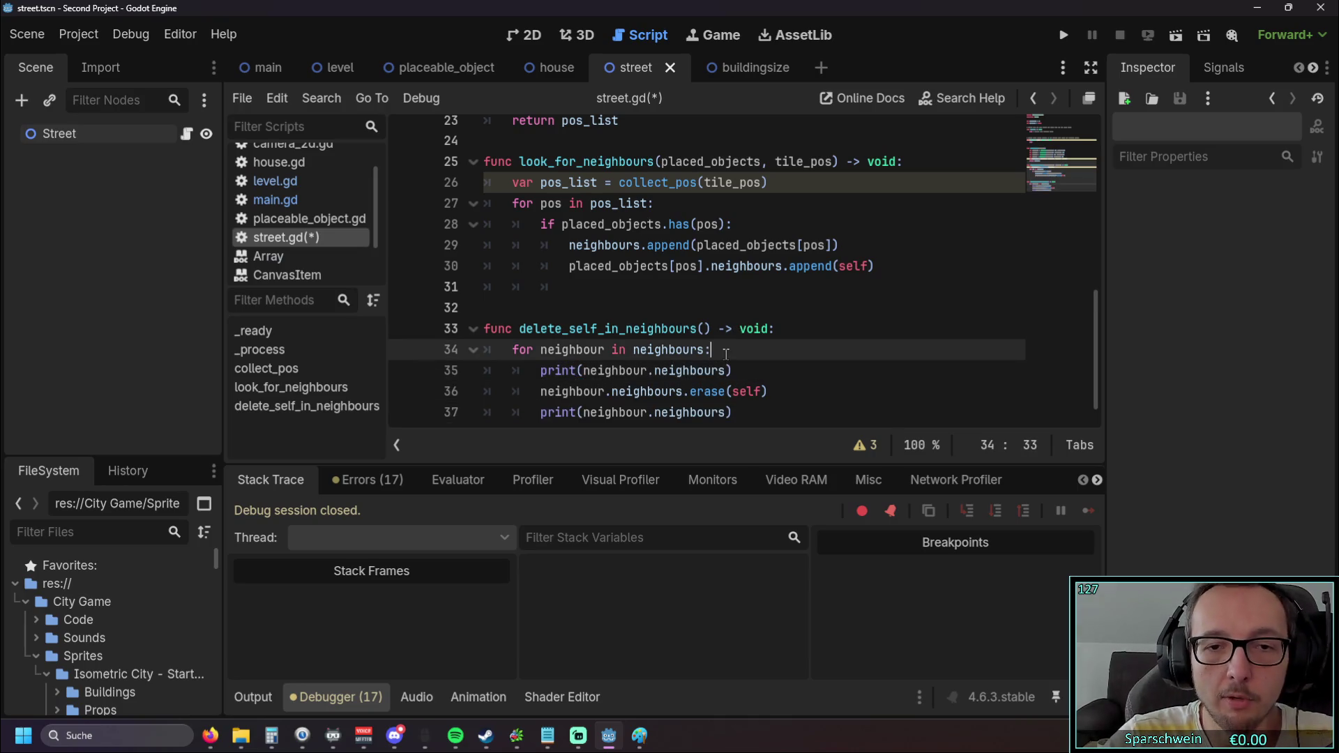
scroll(731, 341, down, 1)
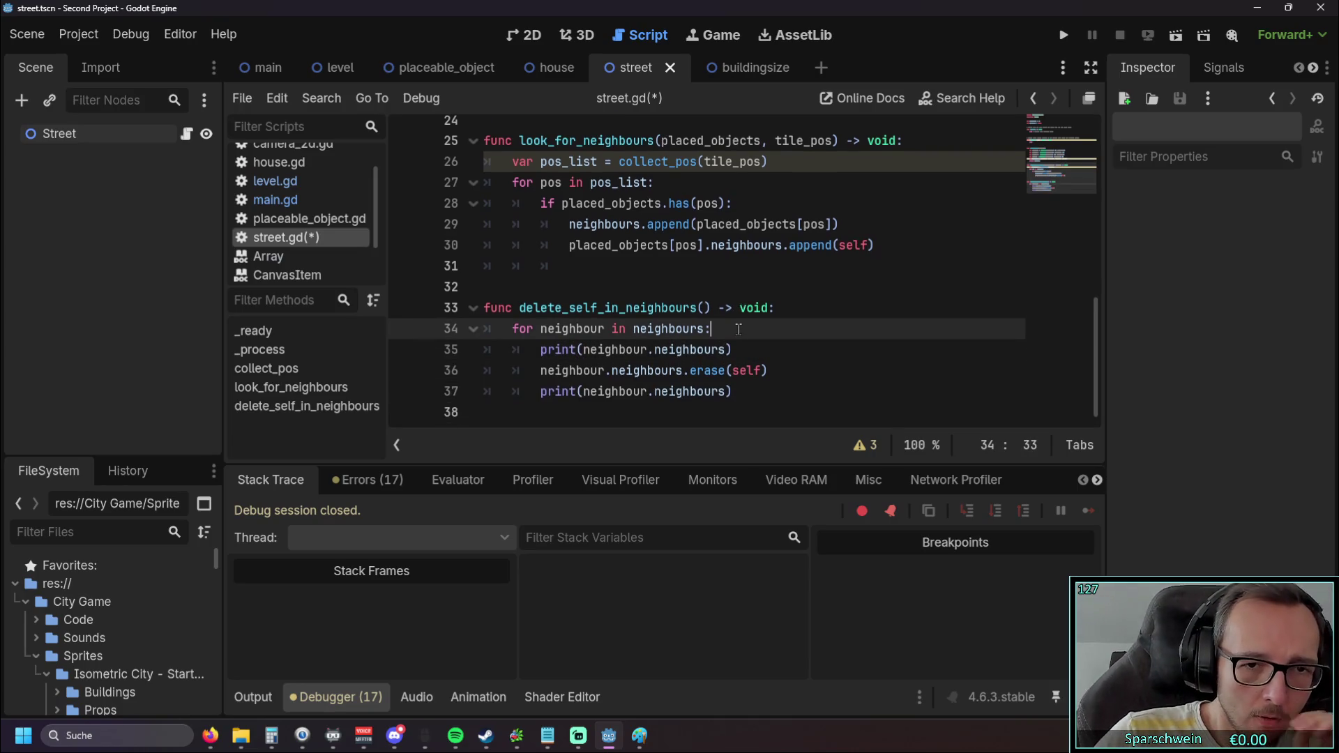
- Run the game, place a first street at (7, 9), and move the window to reveal the output log
click(1063, 35)
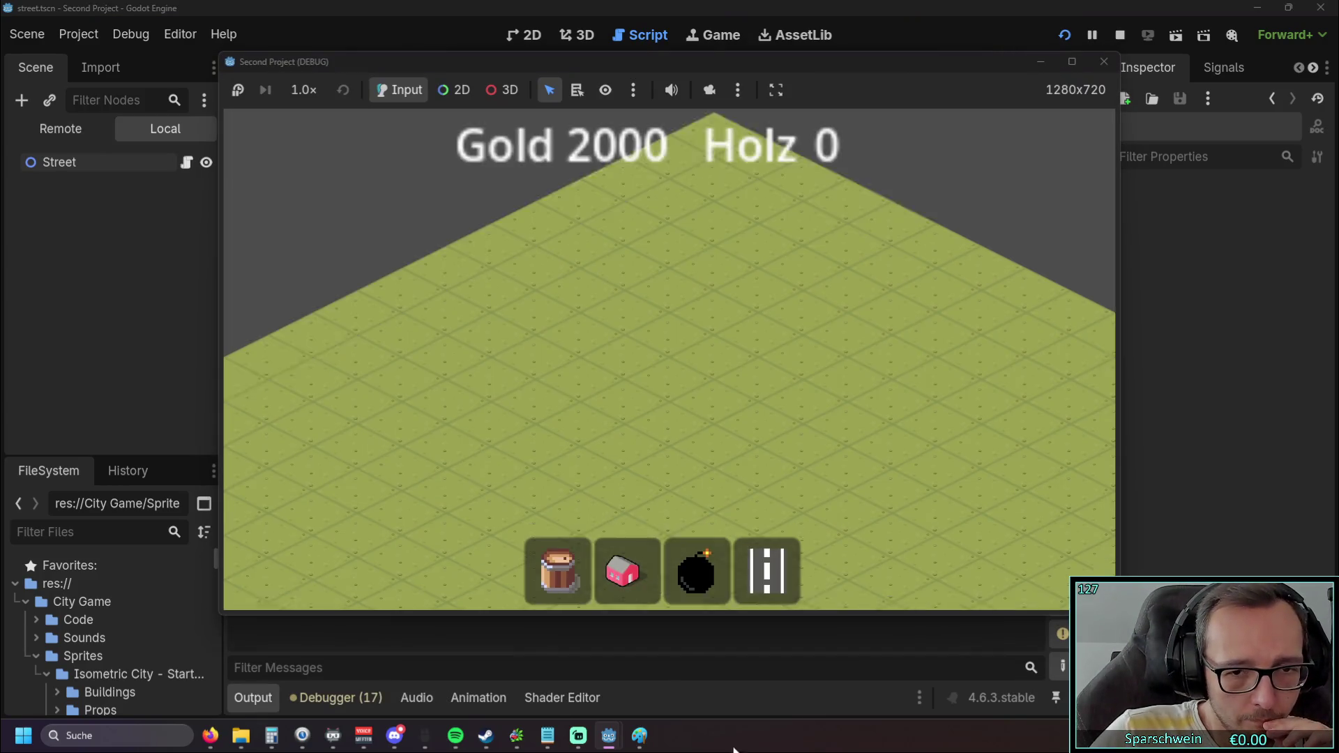
click(755, 568)
click(625, 380)
drag(626, 73, 879, 126)
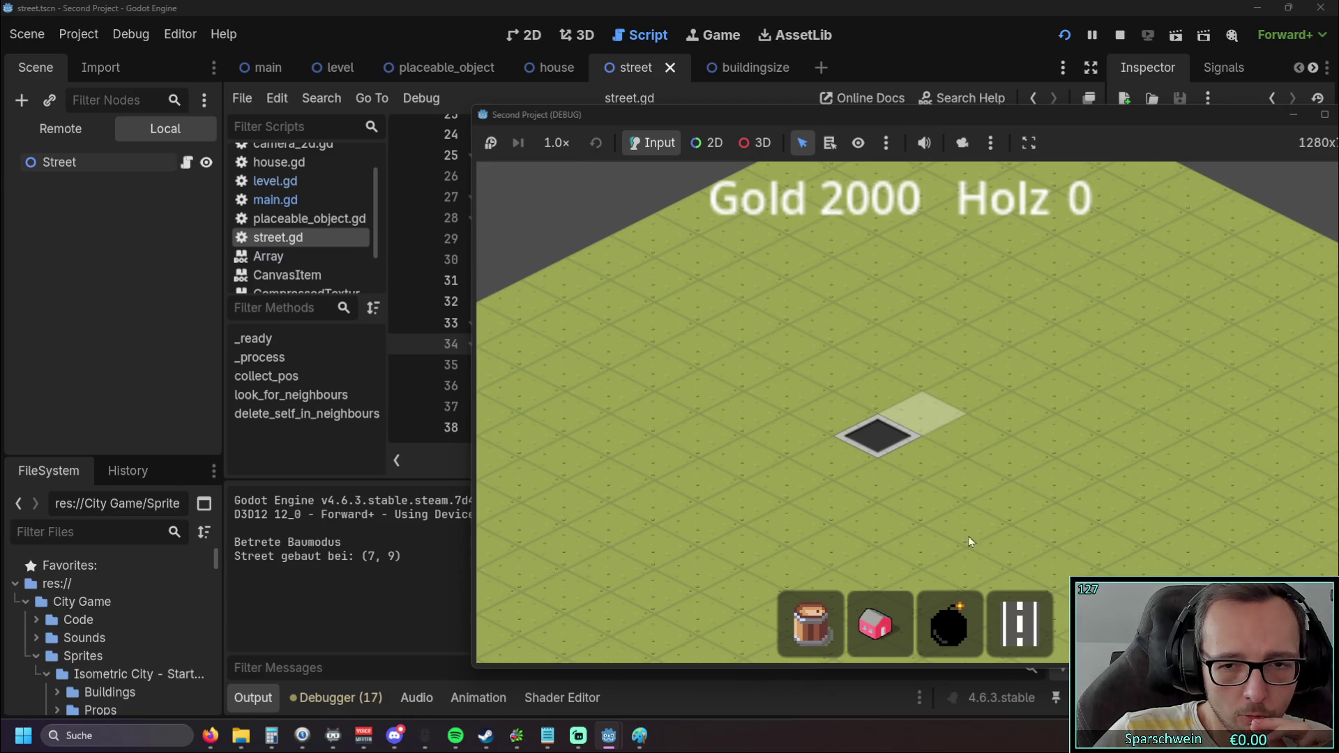
- Build a street at (7, 8), demolish it, check the printed neighbour lists, and close the game
click(920, 390)
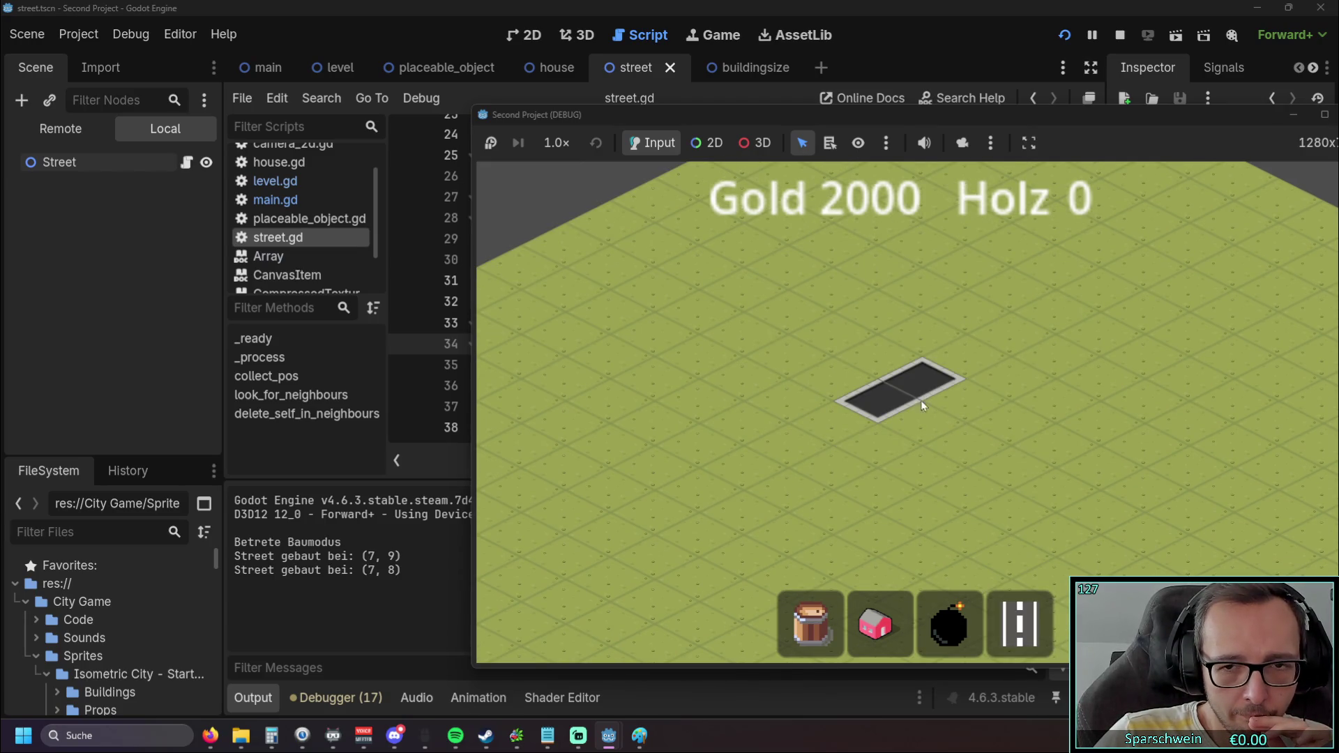
right_click(933, 382)
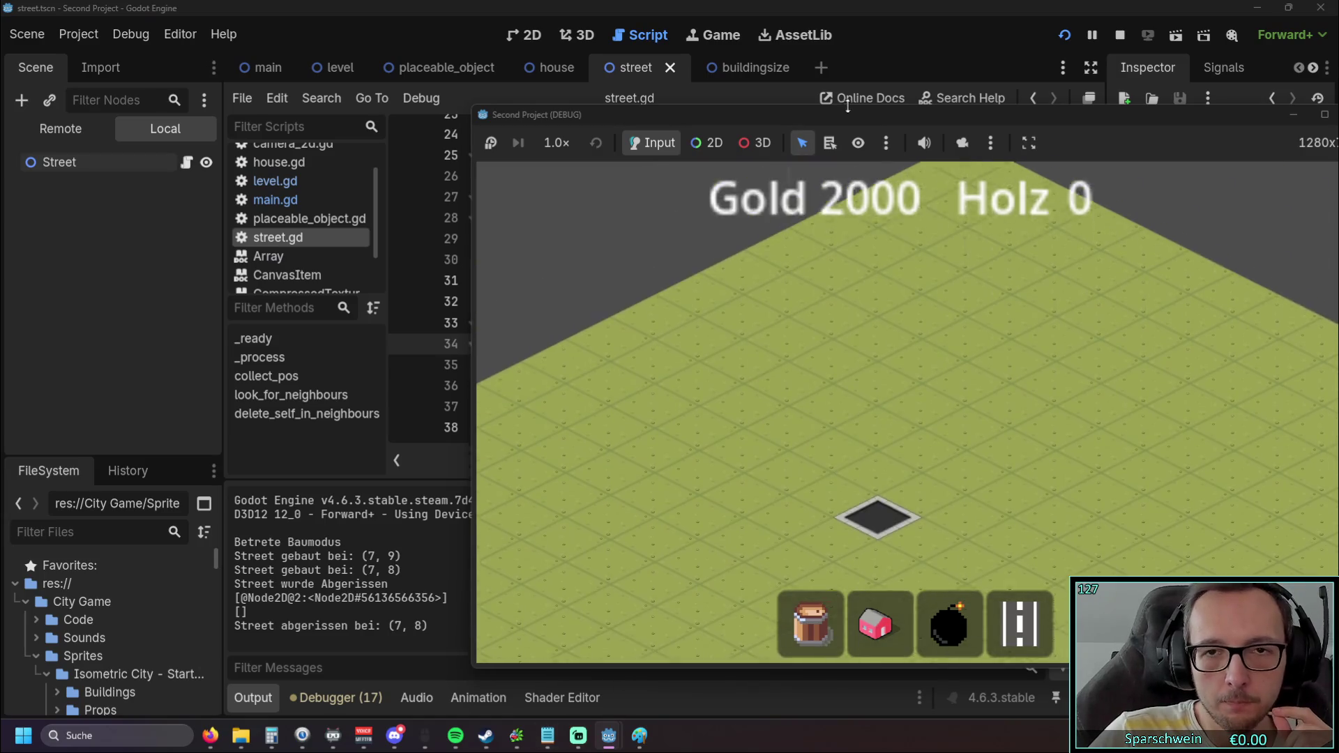
mouse_move(861, 119)
mouse_down()
mouse_move(665, 122)
mouse_move(679, 101)
mouse_up()
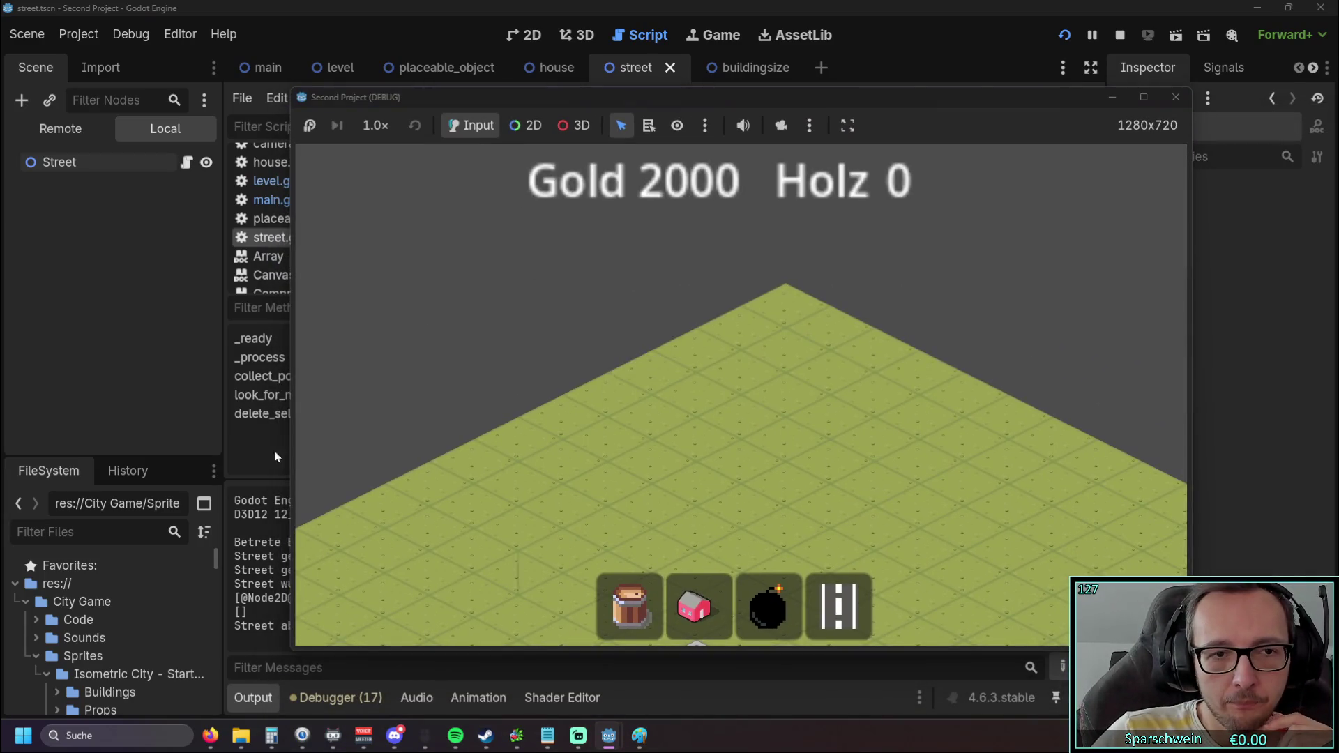
click(1169, 95)
- Switch through the level and placeable_object scenes and open camera_2d.gd
click(337, 67)
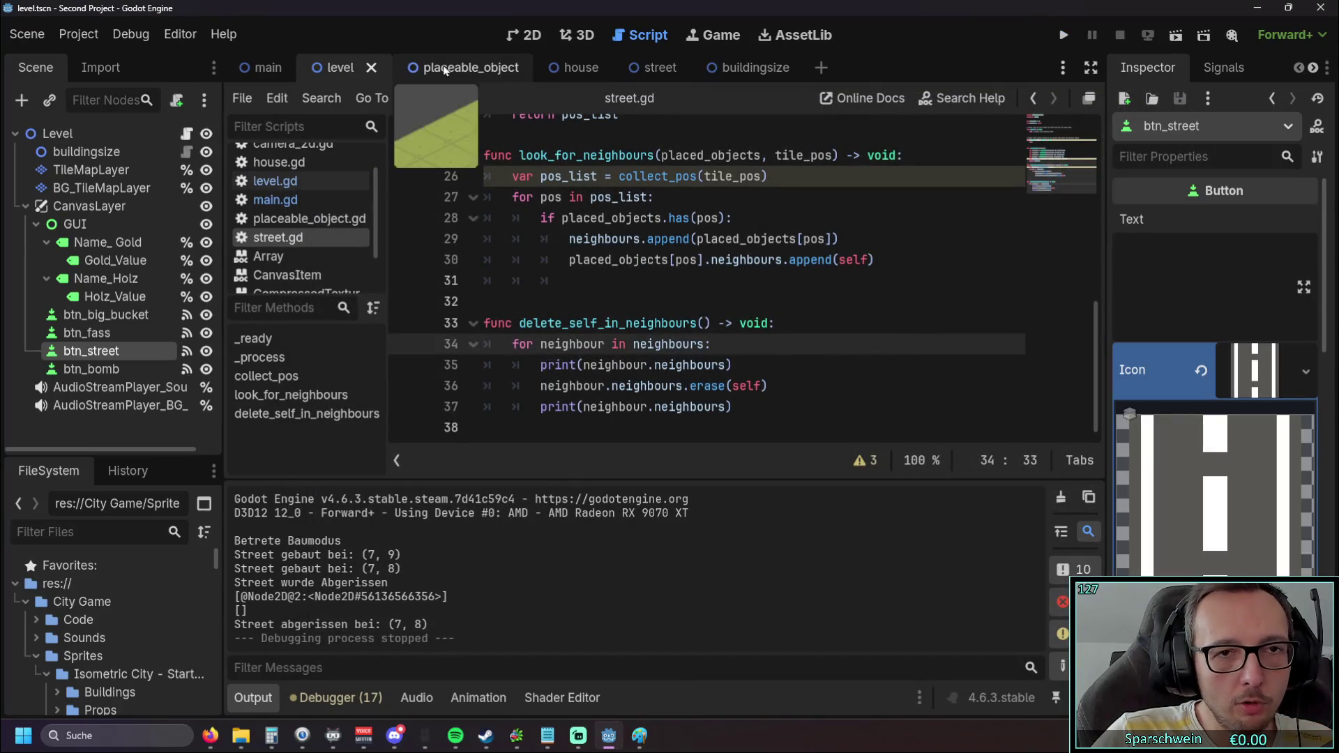
click(442, 71)
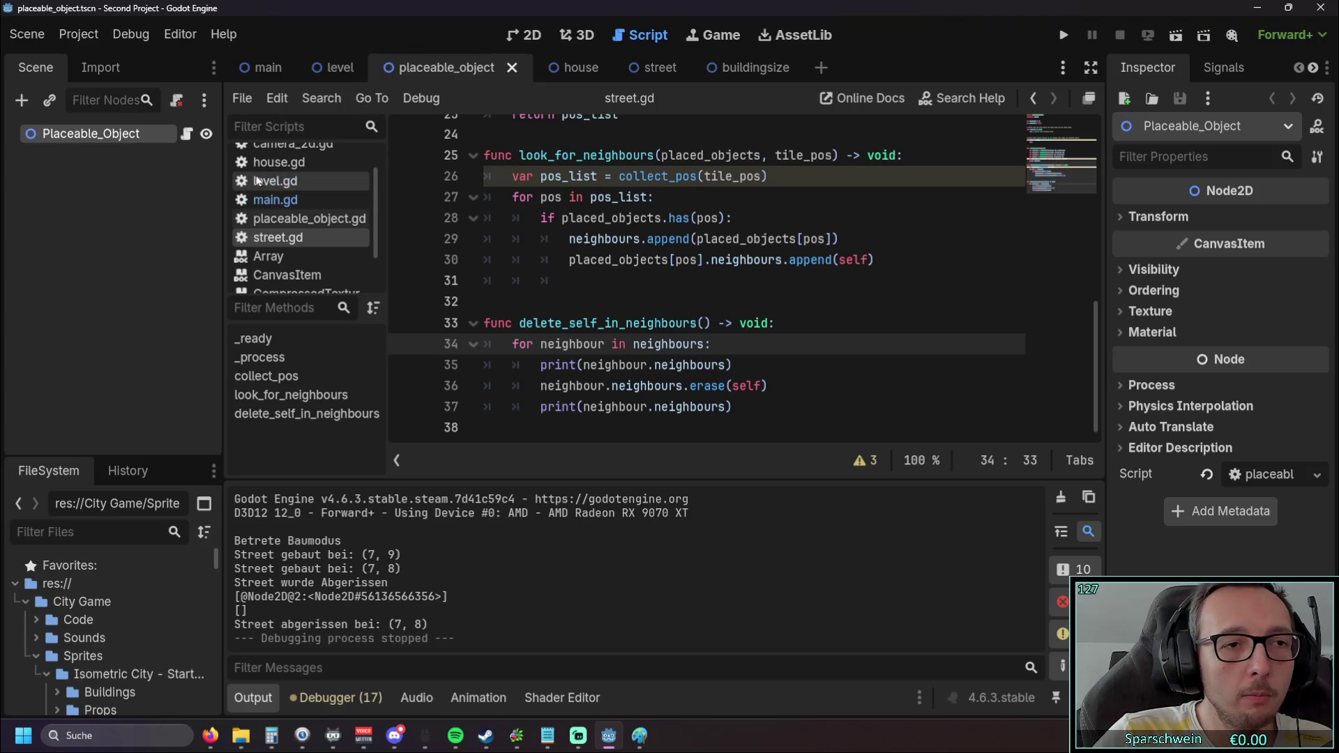
scroll(307, 196, up, 1)
click(320, 177)
- Read through camera_2d.gd's edge-scrolling movement, boundary clamping and zoom_to_mouse code
scroll(658, 270, down, 10)
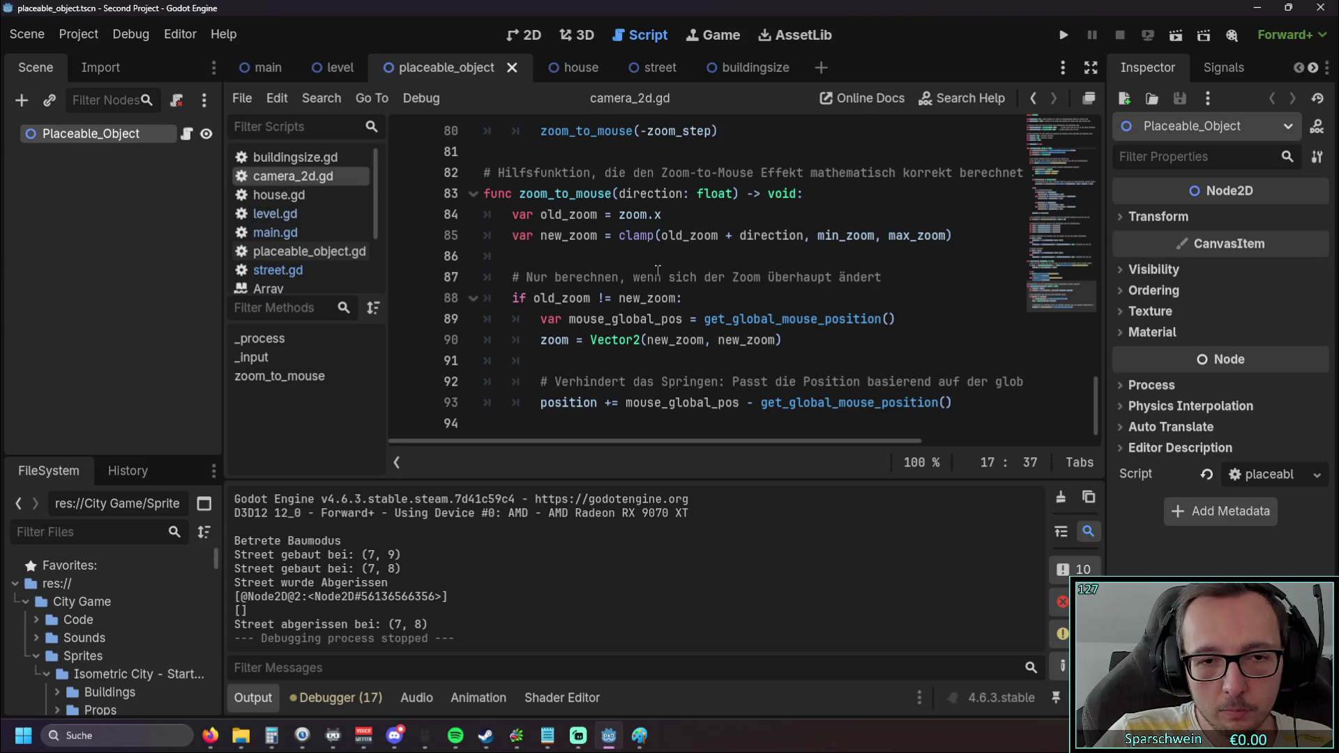
mouse_move(622, 441)
mouse_down()
mouse_move(753, 439)
mouse_move(586, 438)
mouse_up()
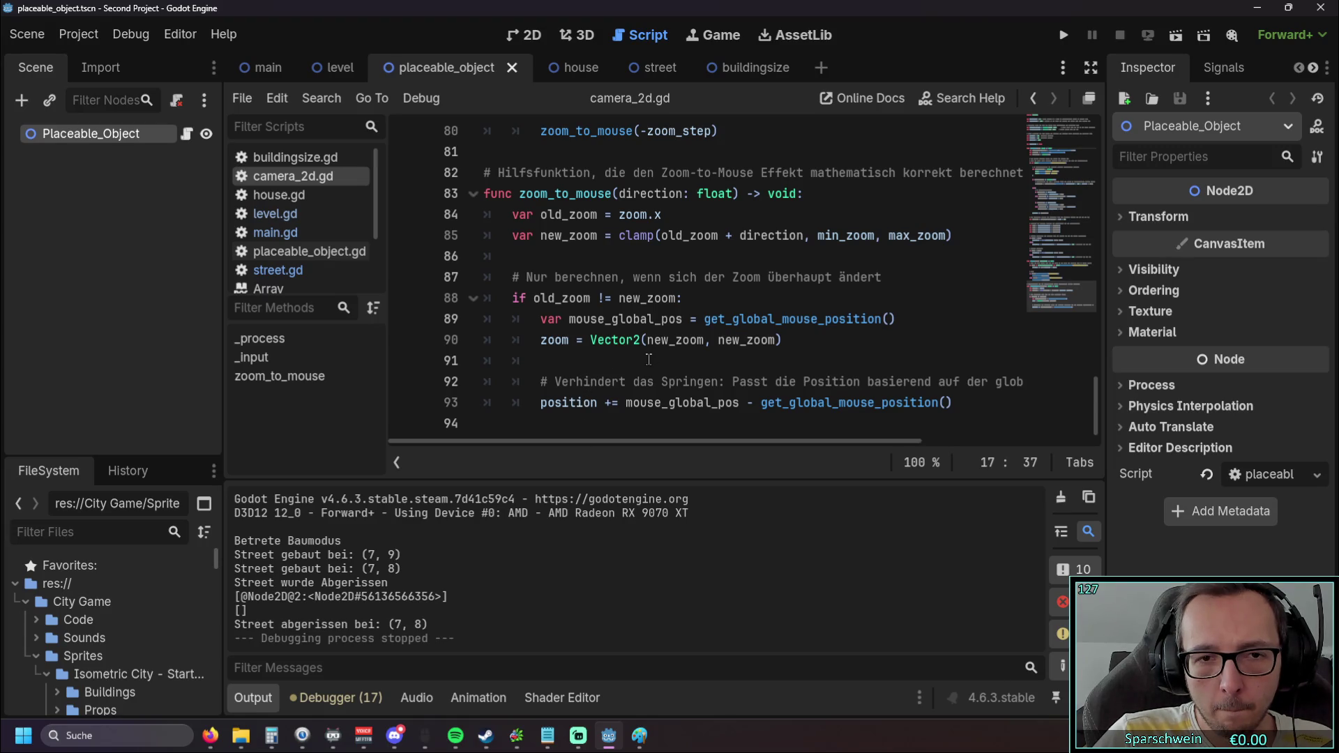
scroll(649, 360, up, 1)
scroll(646, 361, down, 1)
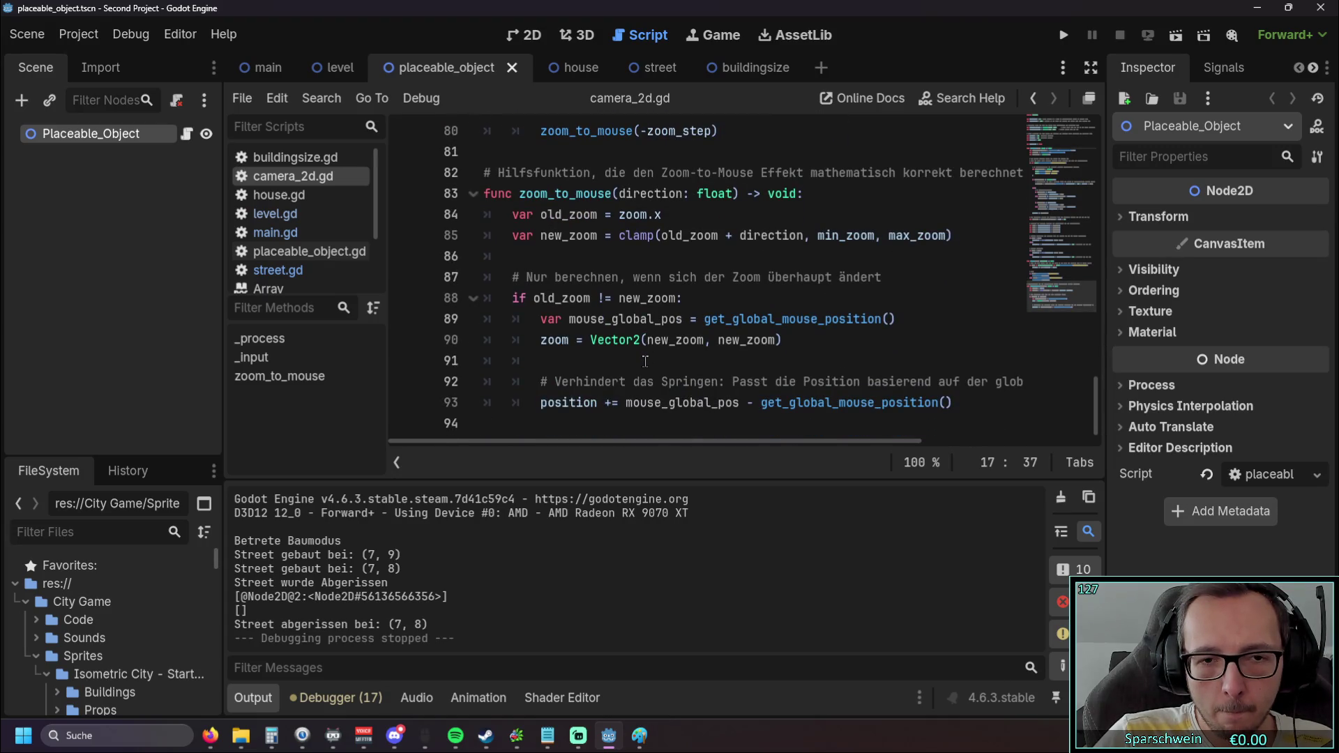
scroll(644, 361, up, 4)
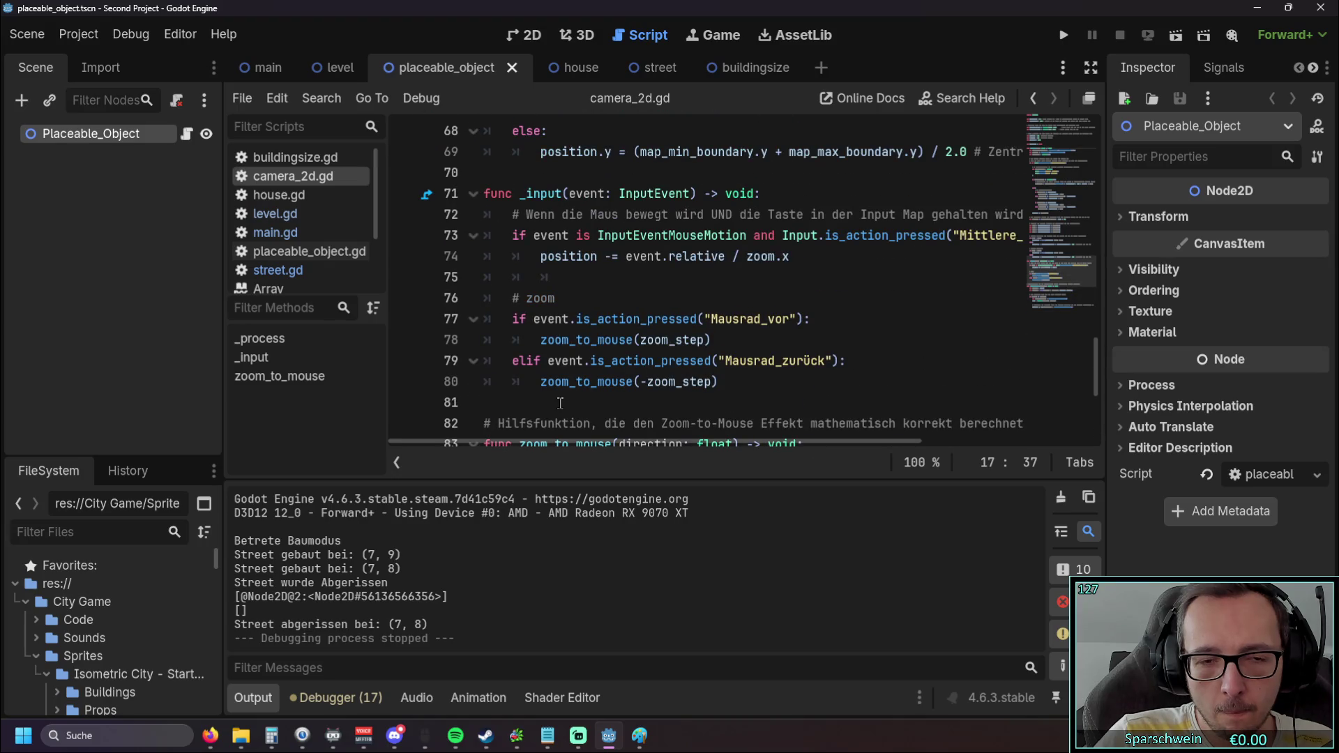
drag(563, 441, 561, 440)
scroll(575, 370, up, 4)
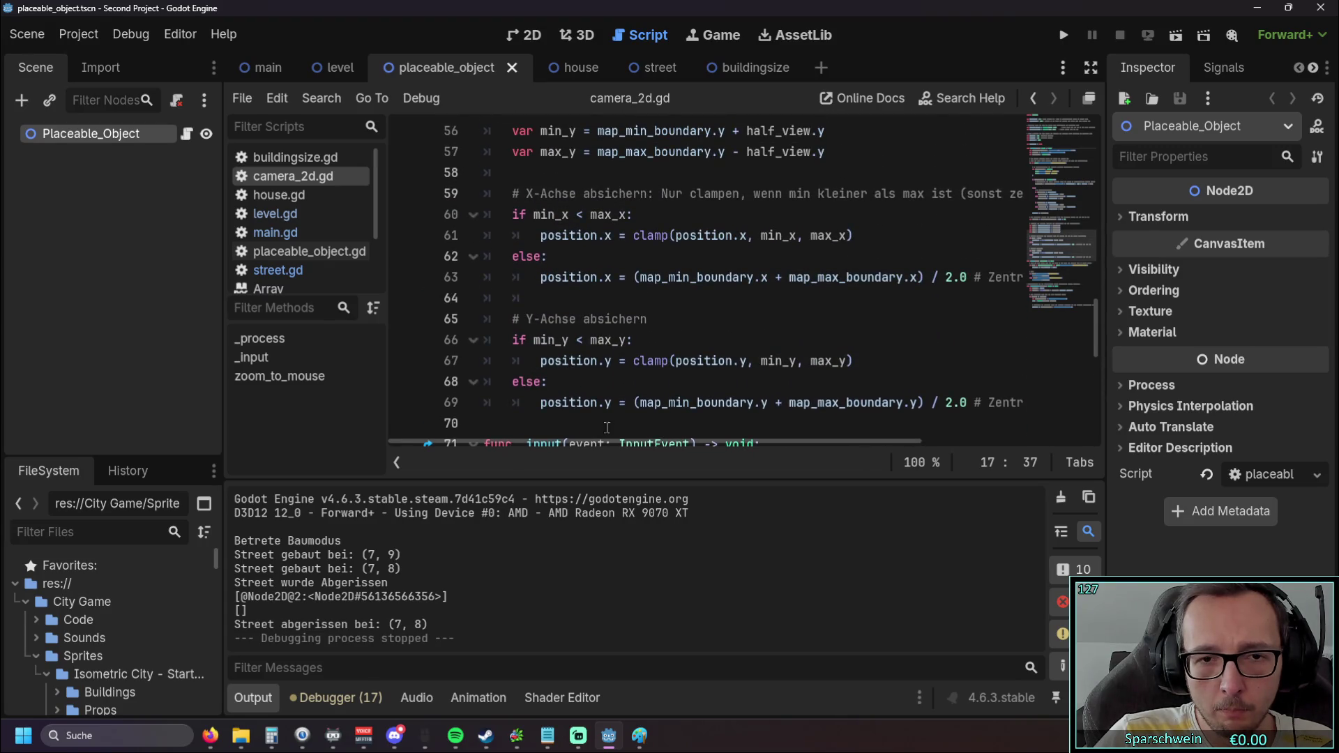
drag(580, 443, 559, 444)
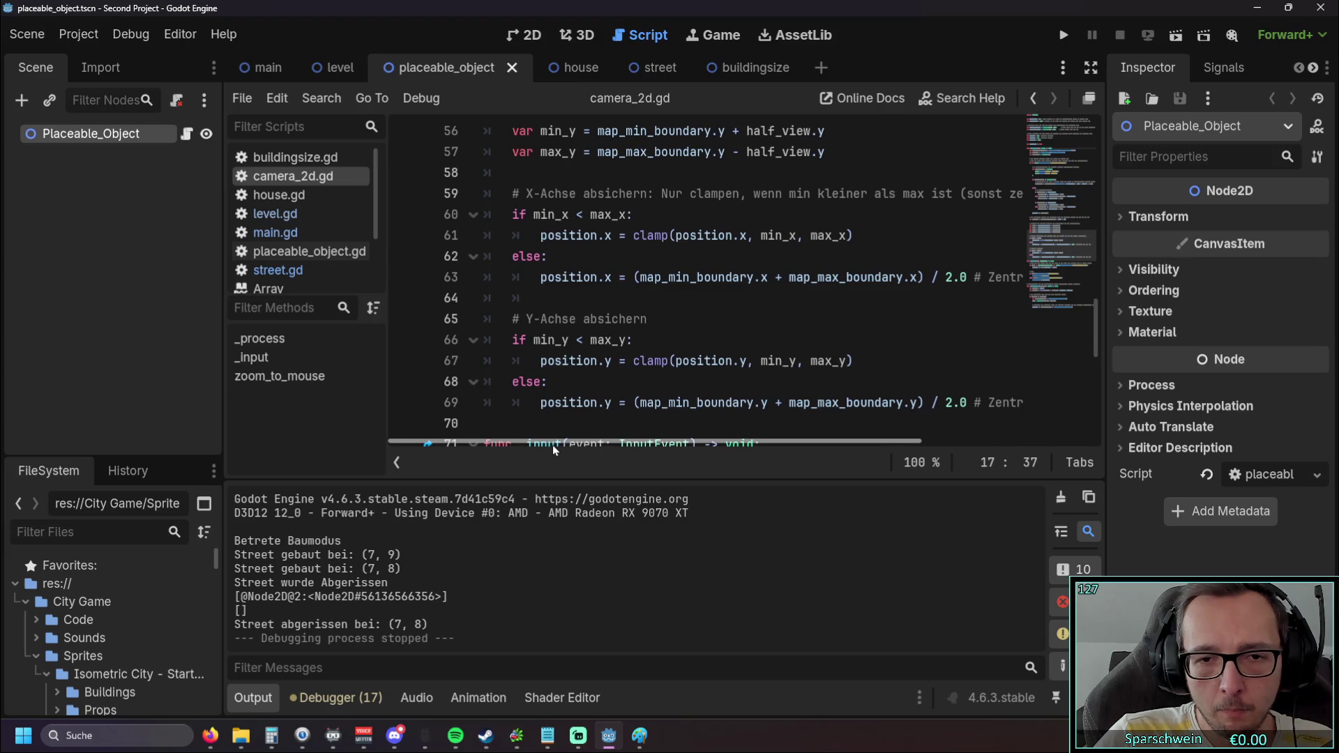
scroll(517, 408, up, 3)
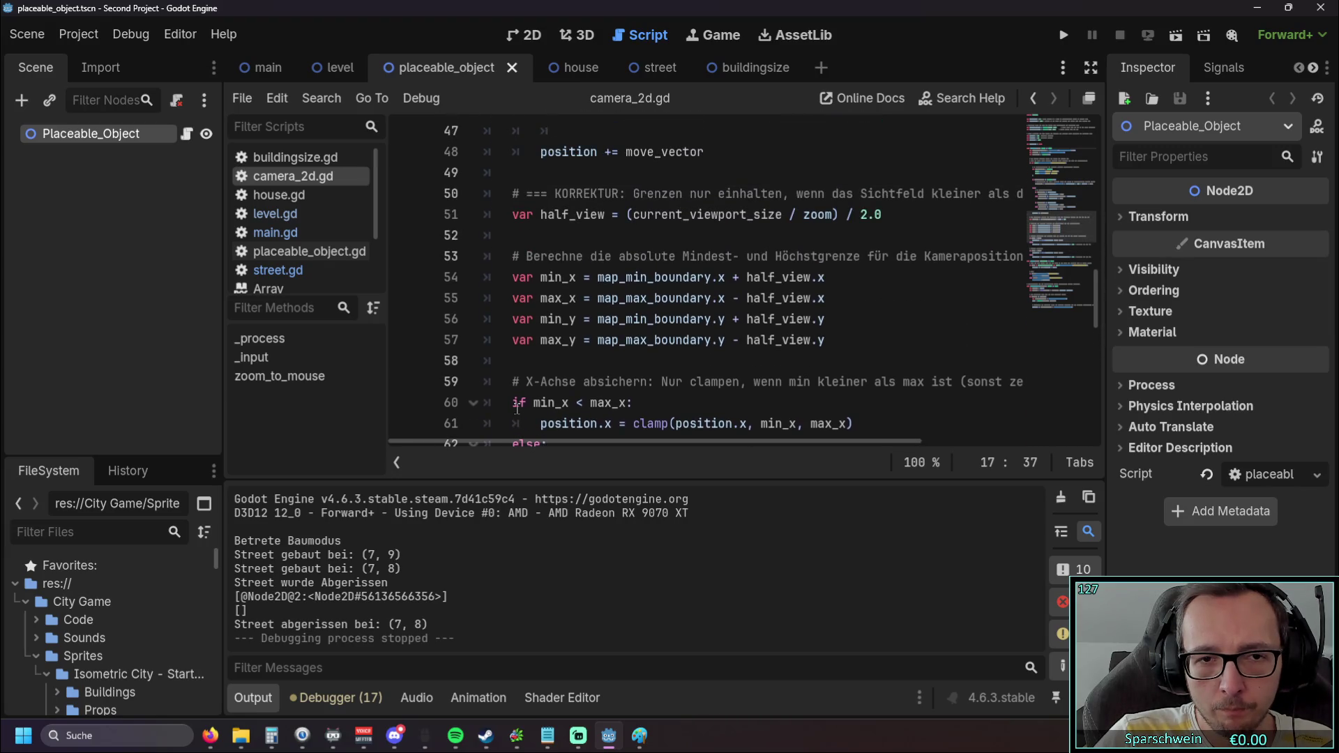
scroll(517, 408, up, 2)
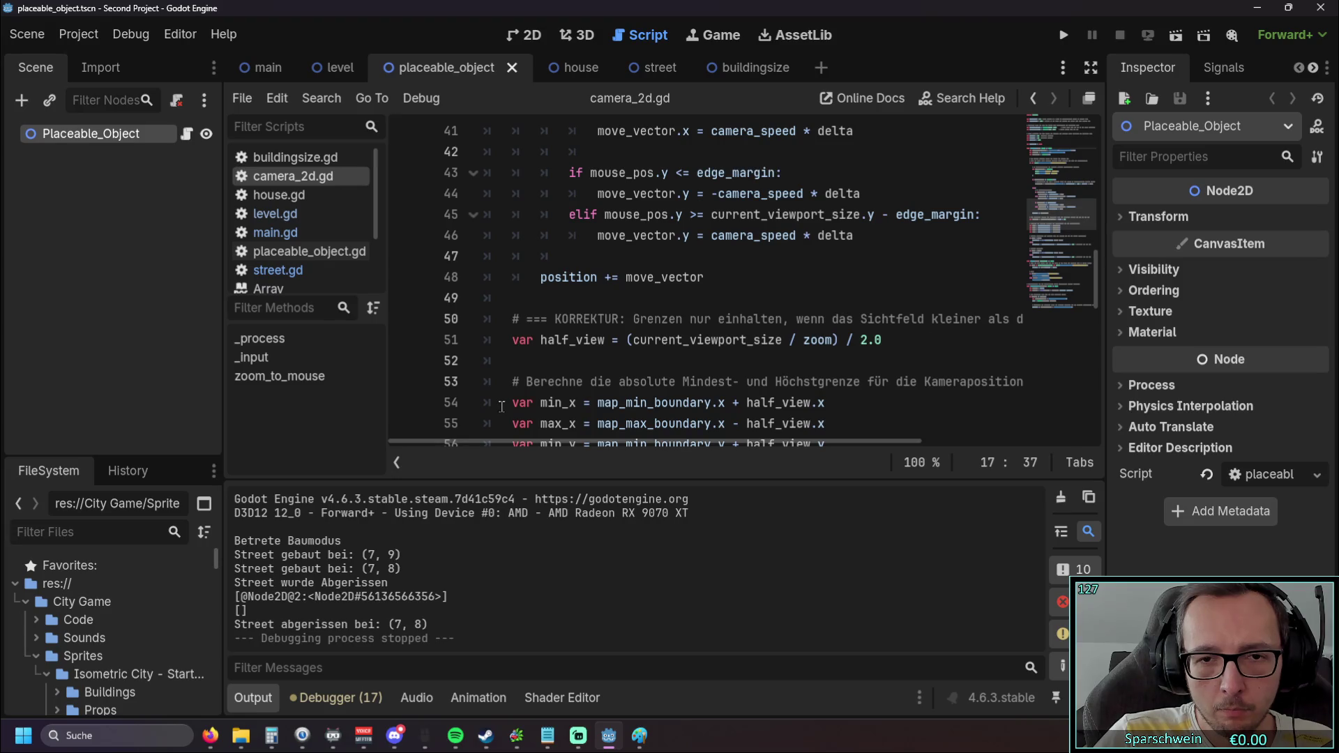
scroll(502, 405, up, 1)
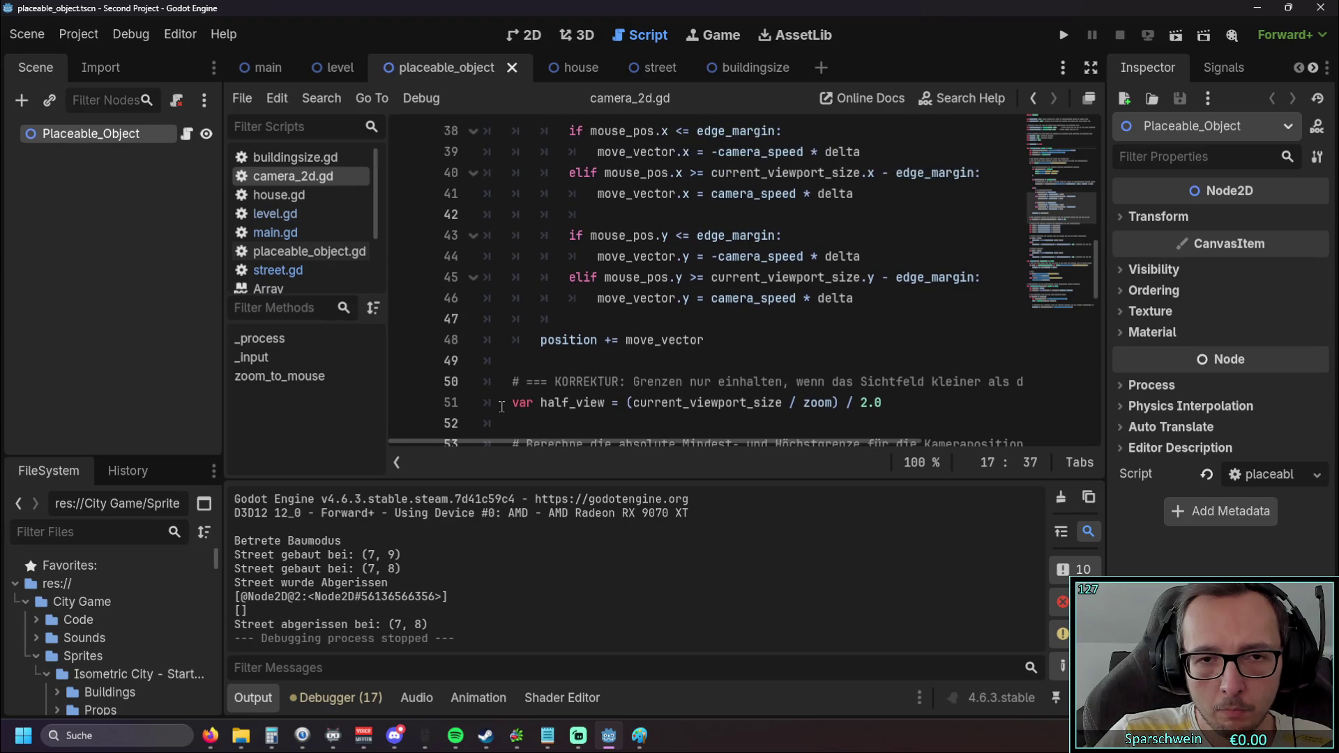
- Comment out the mouse edge-scrolling else block on lines 36–47 with Ctrl+K
scroll(501, 405, up, 2)
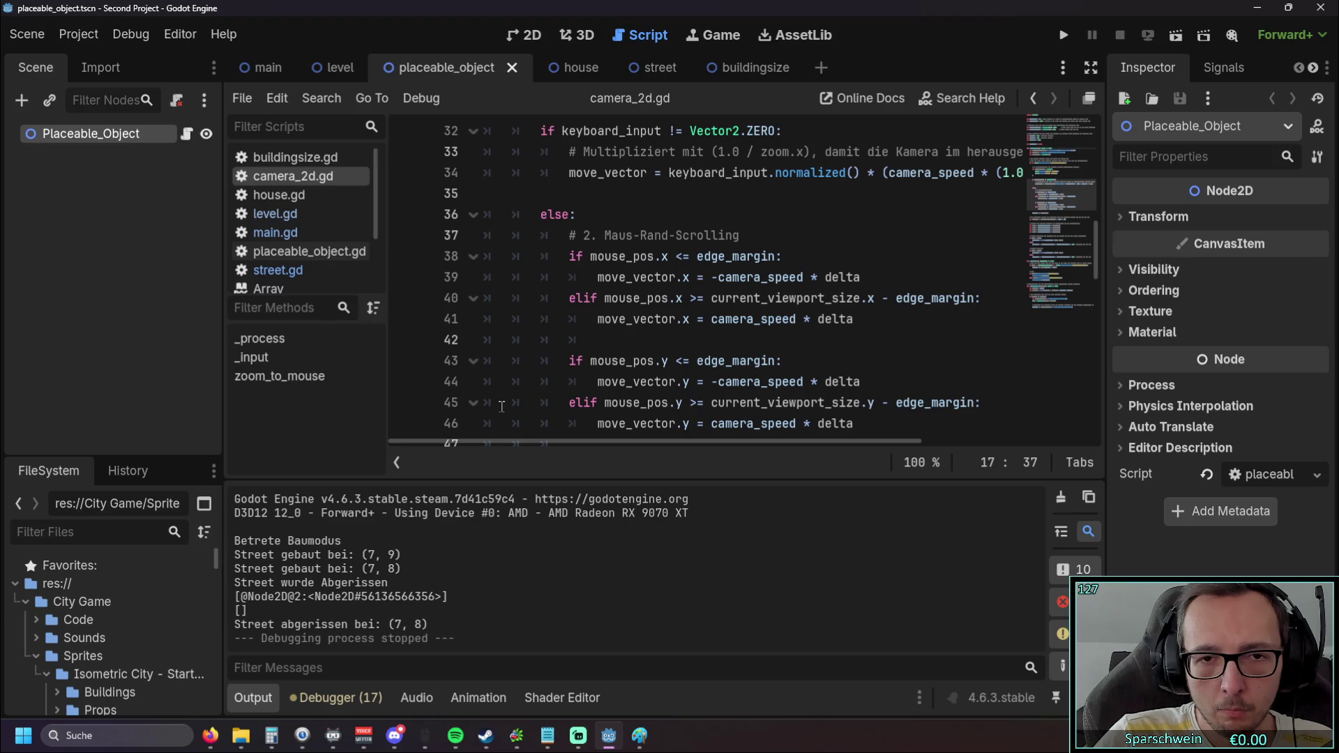
scroll(501, 406, down, 1)
scroll(501, 406, up, 3)
scroll(501, 406, down, 2)
scroll(501, 406, down, 1)
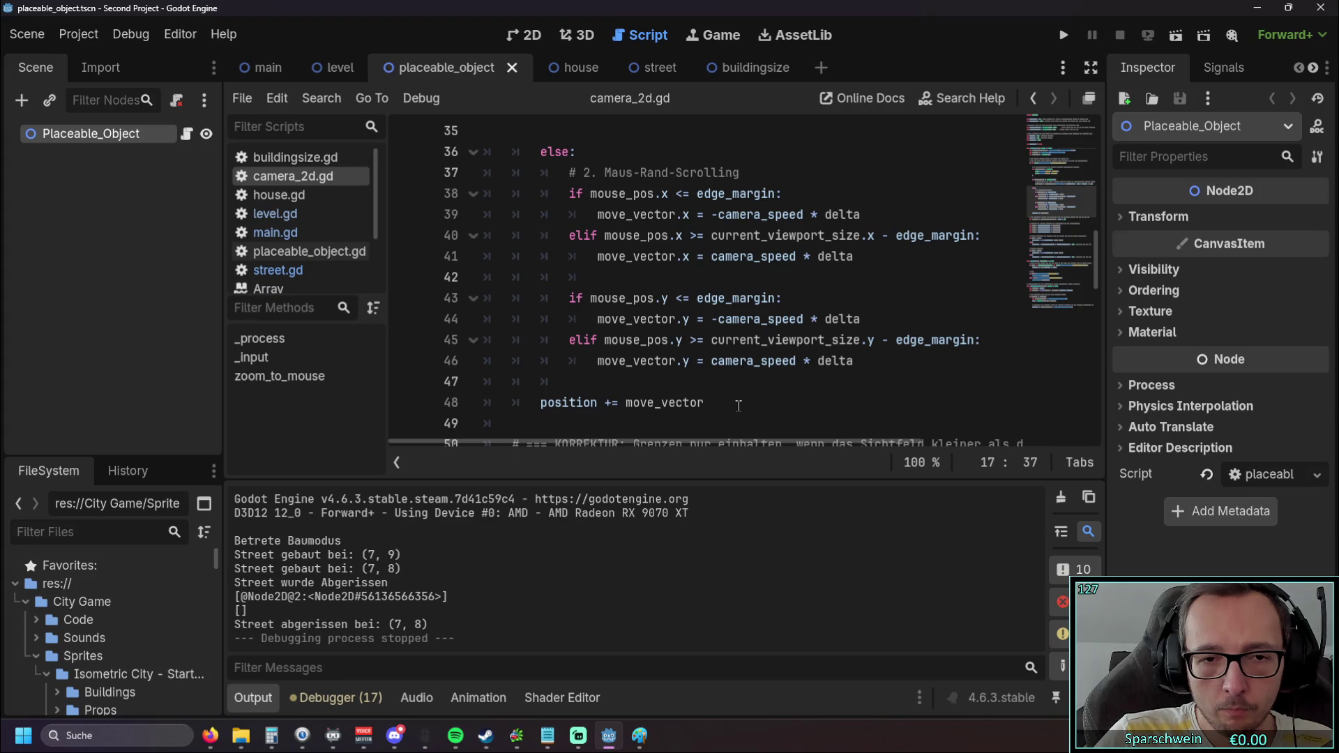
scroll(735, 406, up, 1)
scroll(734, 405, down, 1)
mouse_move(568, 381)
mouse_down()
mouse_move(564, 319)
mouse_move(472, 205)
mouse_up()
scroll(564, 319, up, 1)
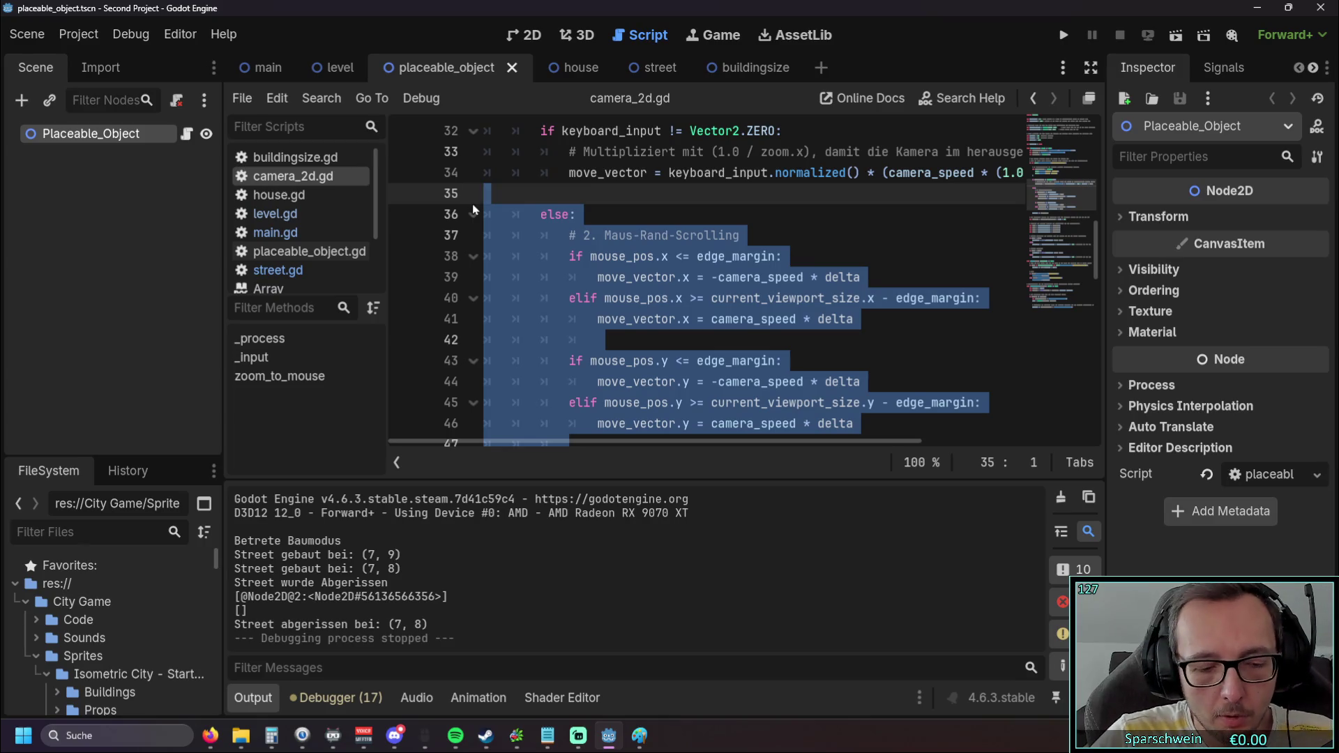
key(BackSpace)
text(K)
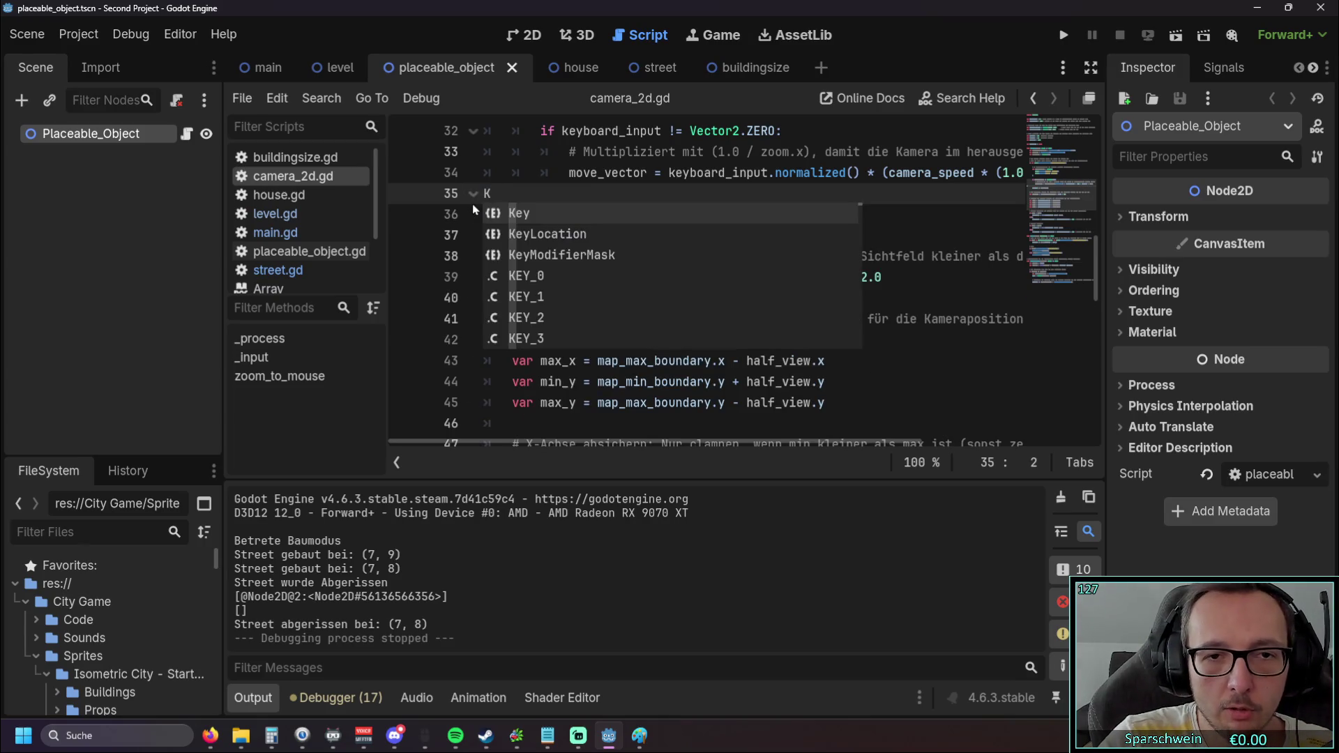
key(ctrl+z)
key(ctrl+z)
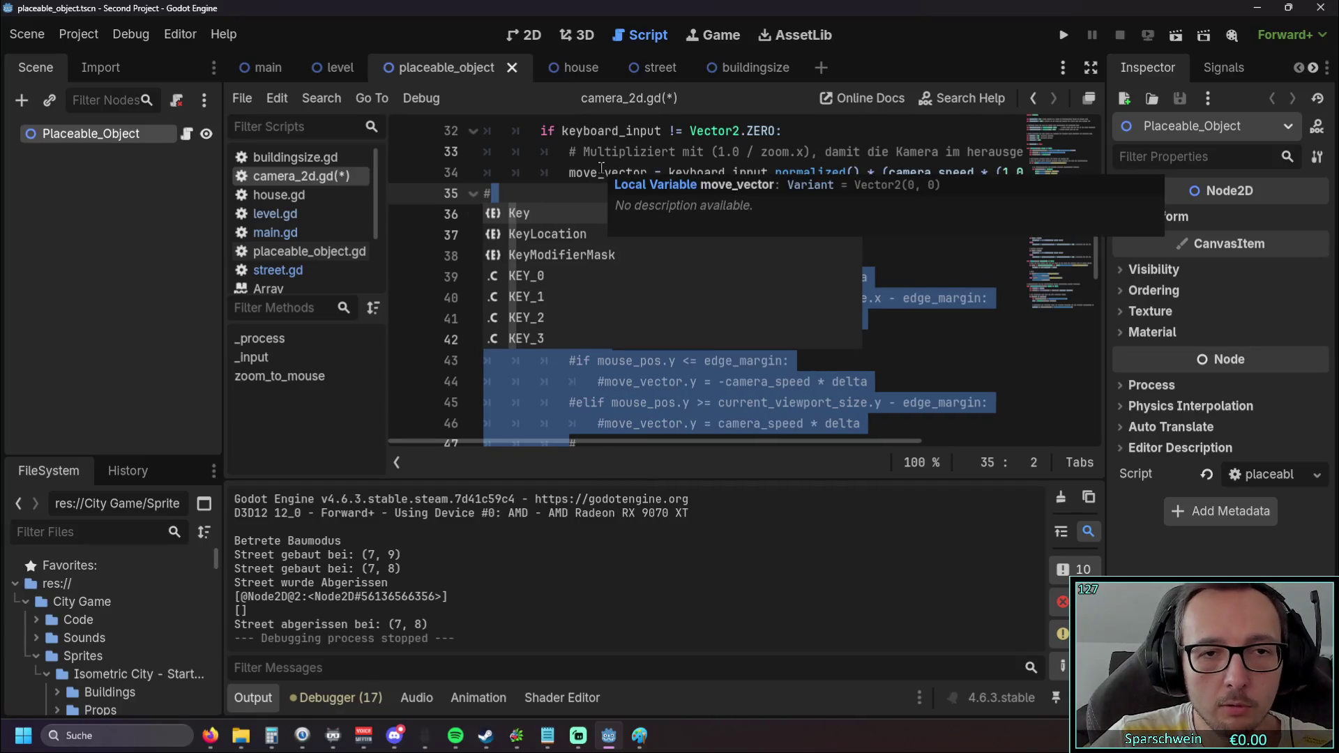
key(ctrl+k)
- Remove the stray comment marker on line 35, check the commented else line, and run the game
click(584, 172)
click(506, 195)
key(BackSpace)
scroll(646, 234, down, 3)
scroll(662, 230, up, 3)
click(679, 222)
scroll(678, 227, down, 2)
scroll(801, 182, up, 1)
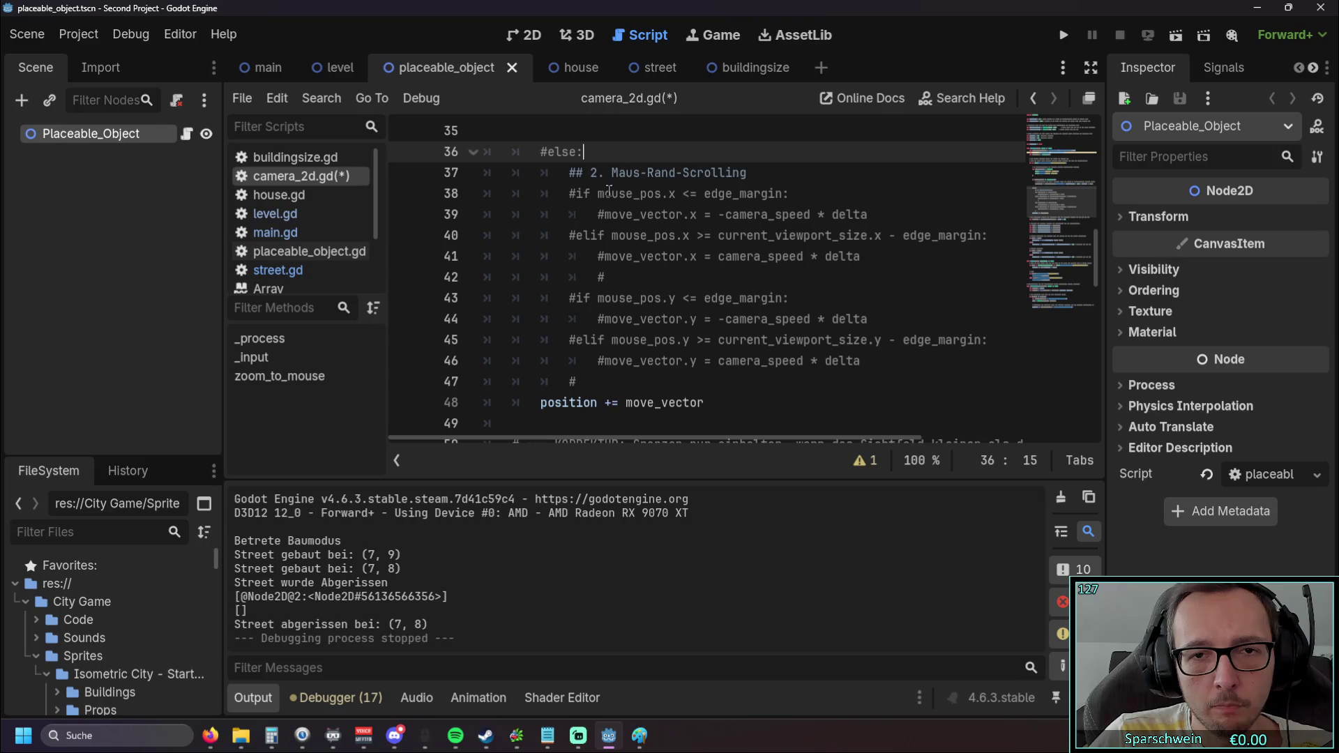
click(1064, 35)
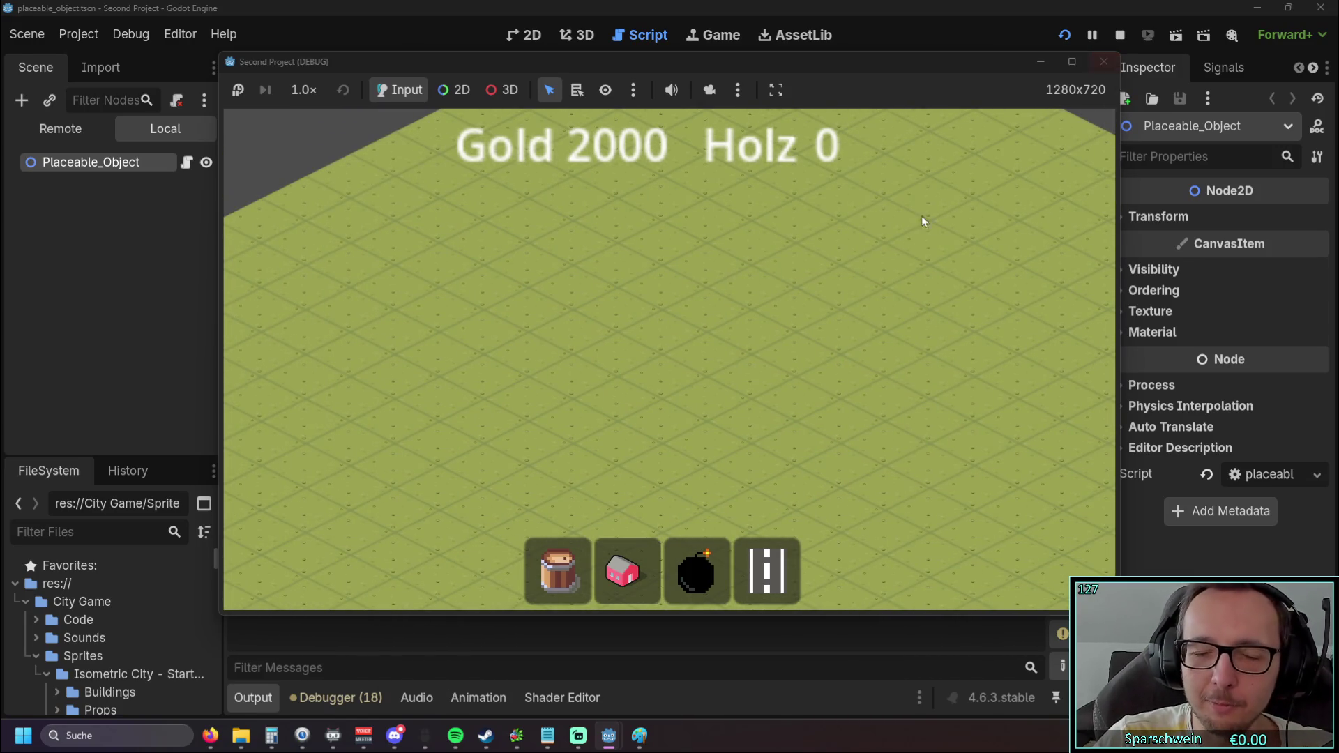
- Restart the game, place street tiles around (7, 9), and return to street building mode
click(1104, 61)
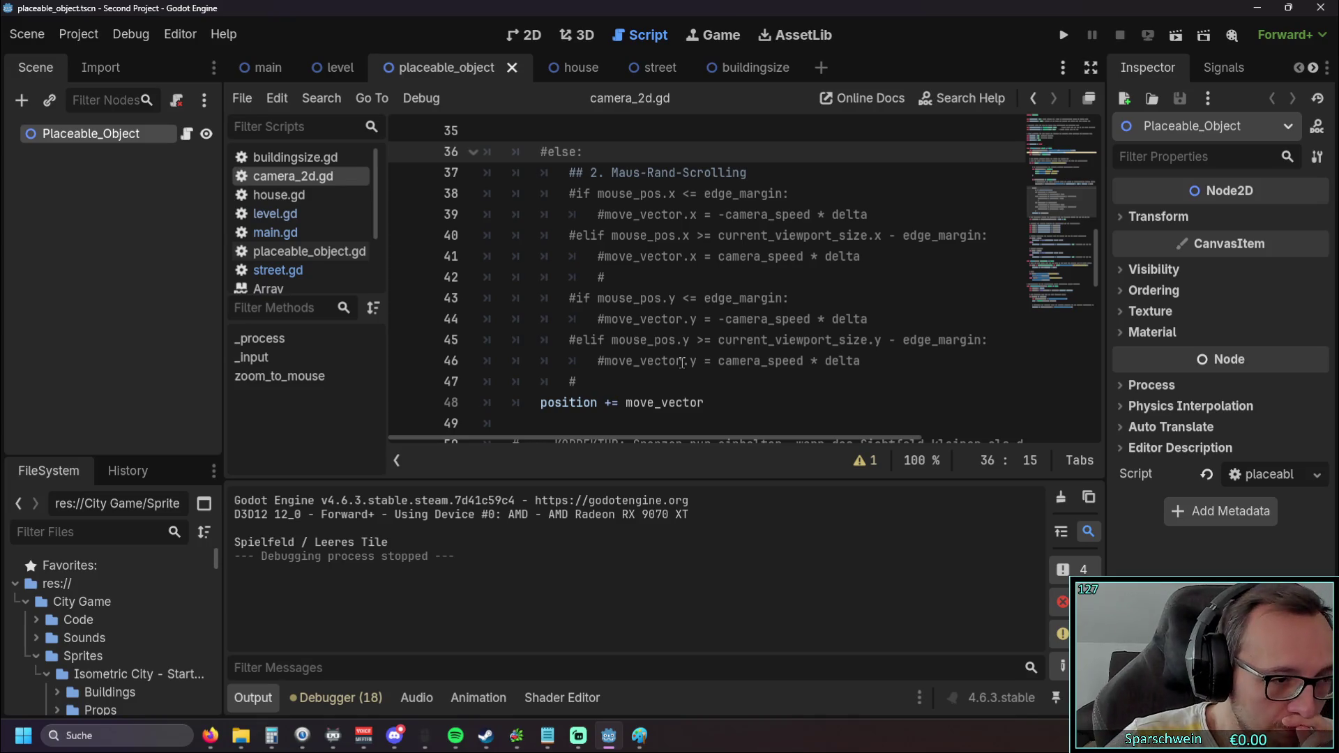
click(1063, 34)
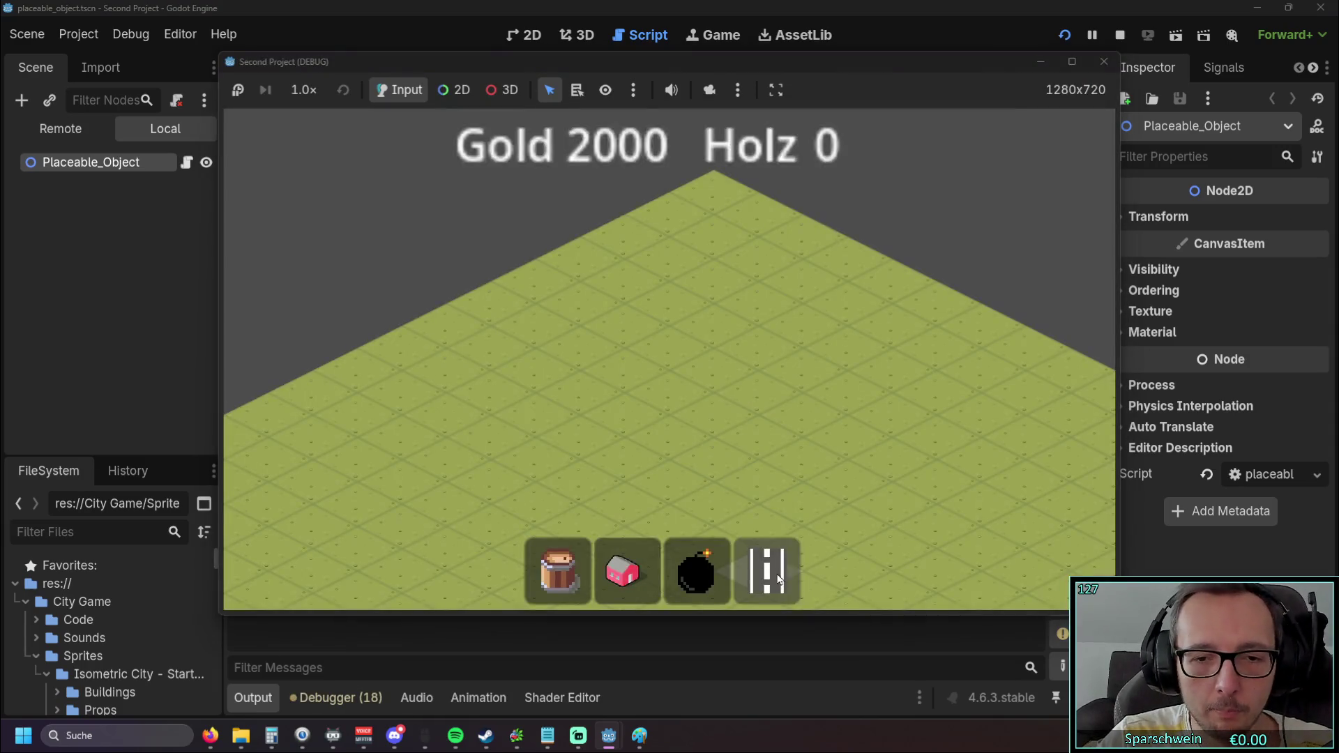
click(581, 358)
click(608, 320)
mouse_move(683, 64)
mouse_down()
mouse_move(965, 47)
mouse_move(934, 66)
mouse_up()
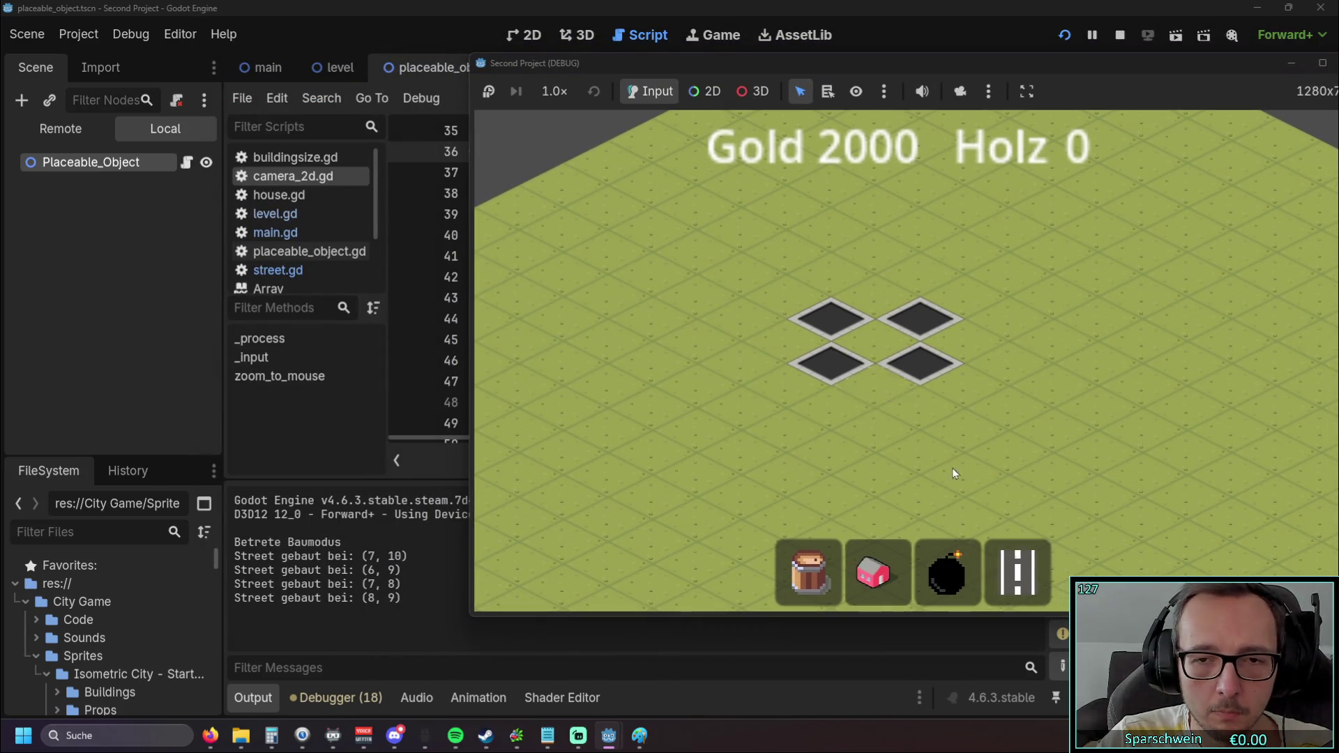
click(1018, 572)
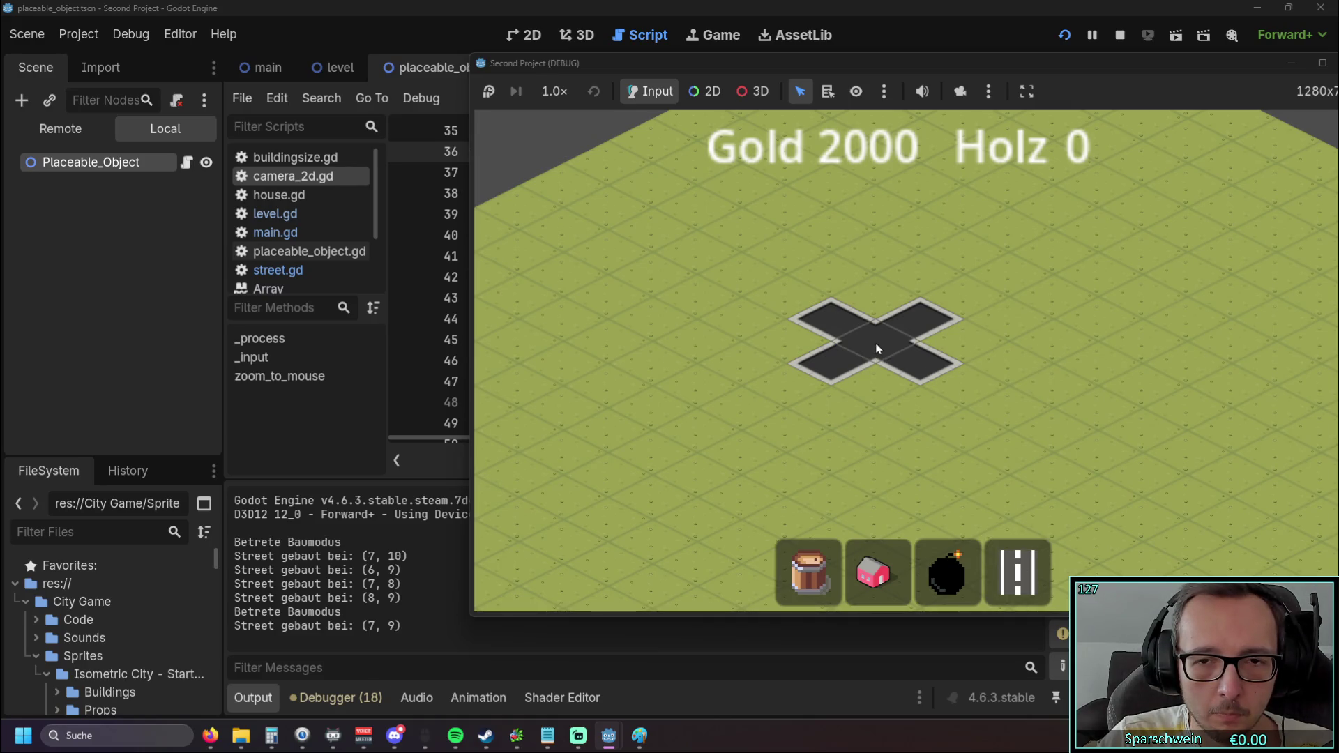
- Demolish the centre street at (7, 9), add one at (9, 9), then rebuild and demolish (7, 9)
right_click(877, 346)
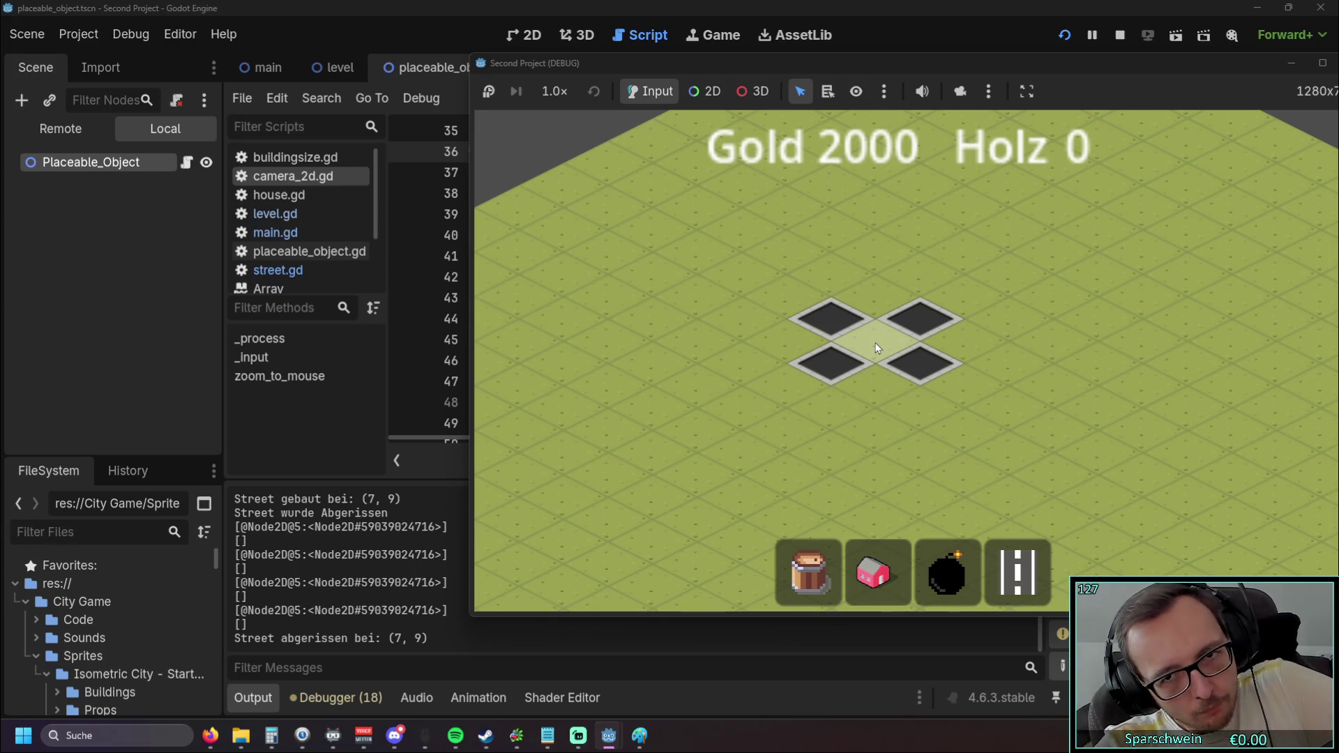
click(968, 387)
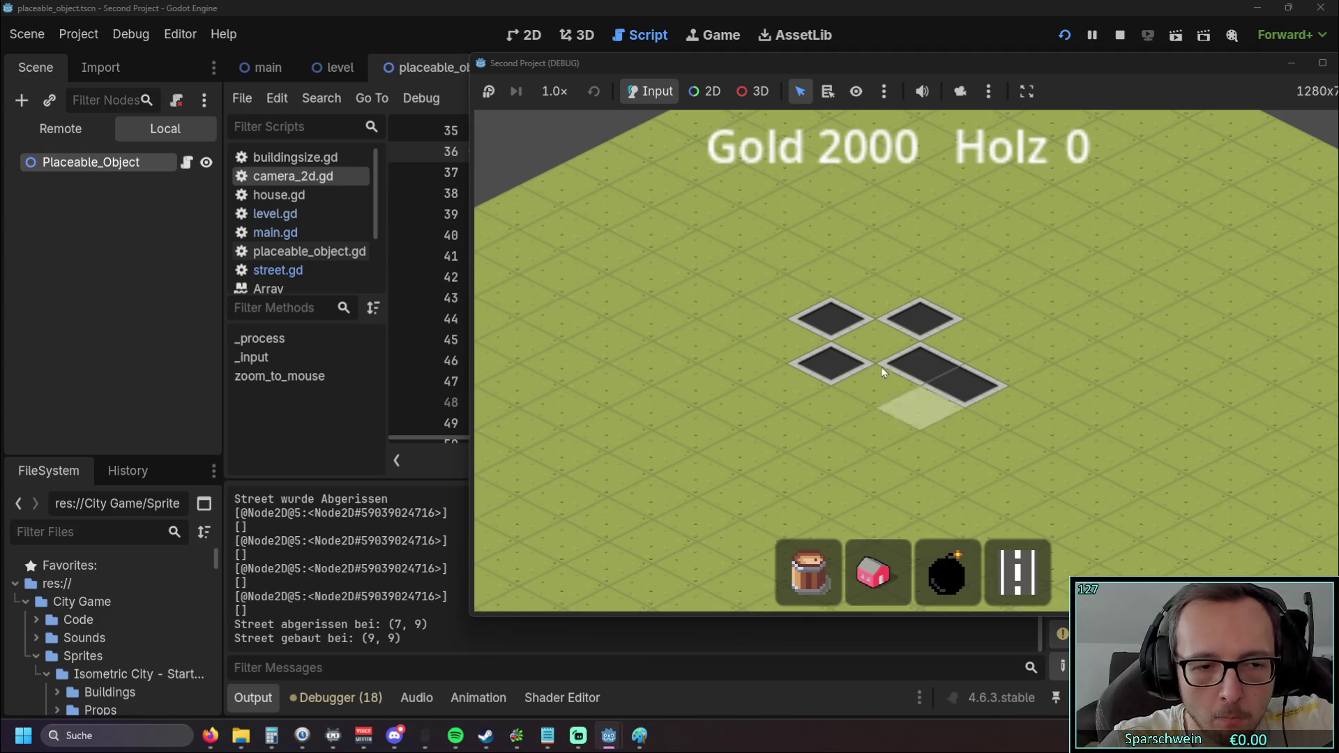
click(880, 349)
right_click(879, 347)
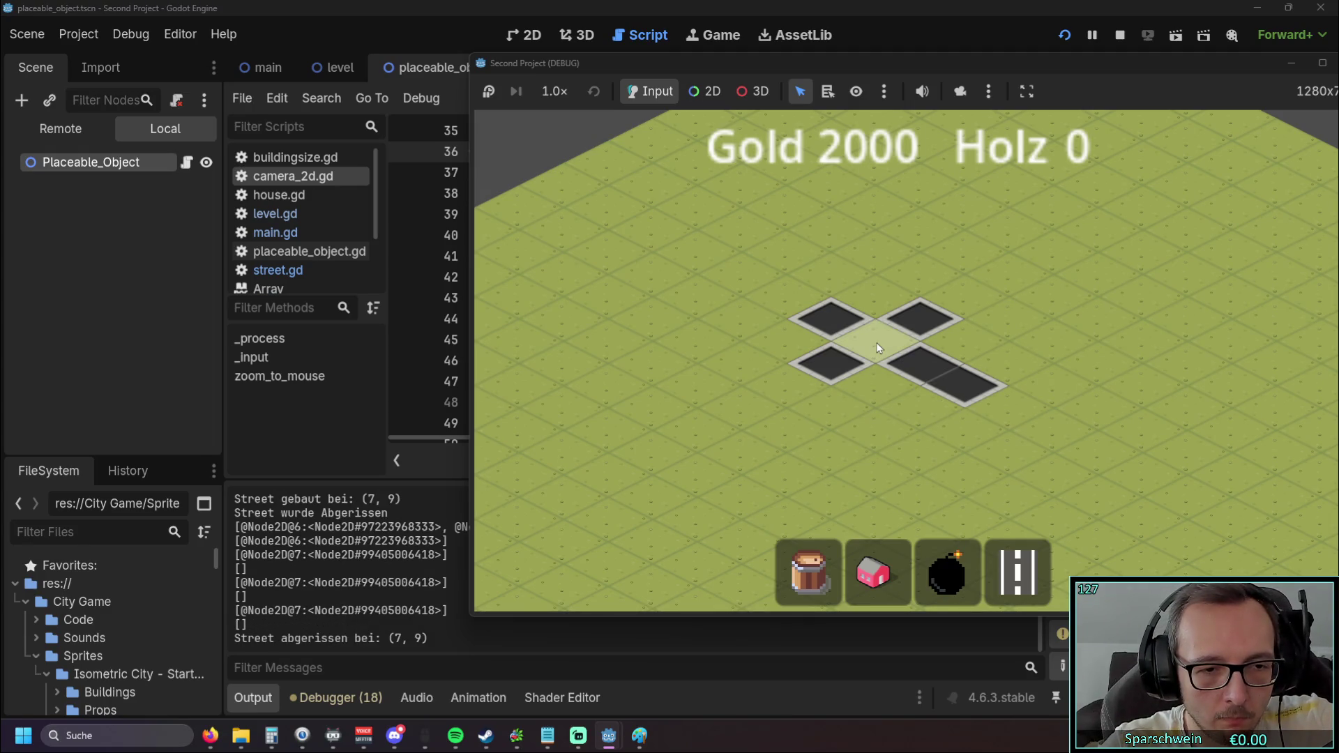
click(422, 559)
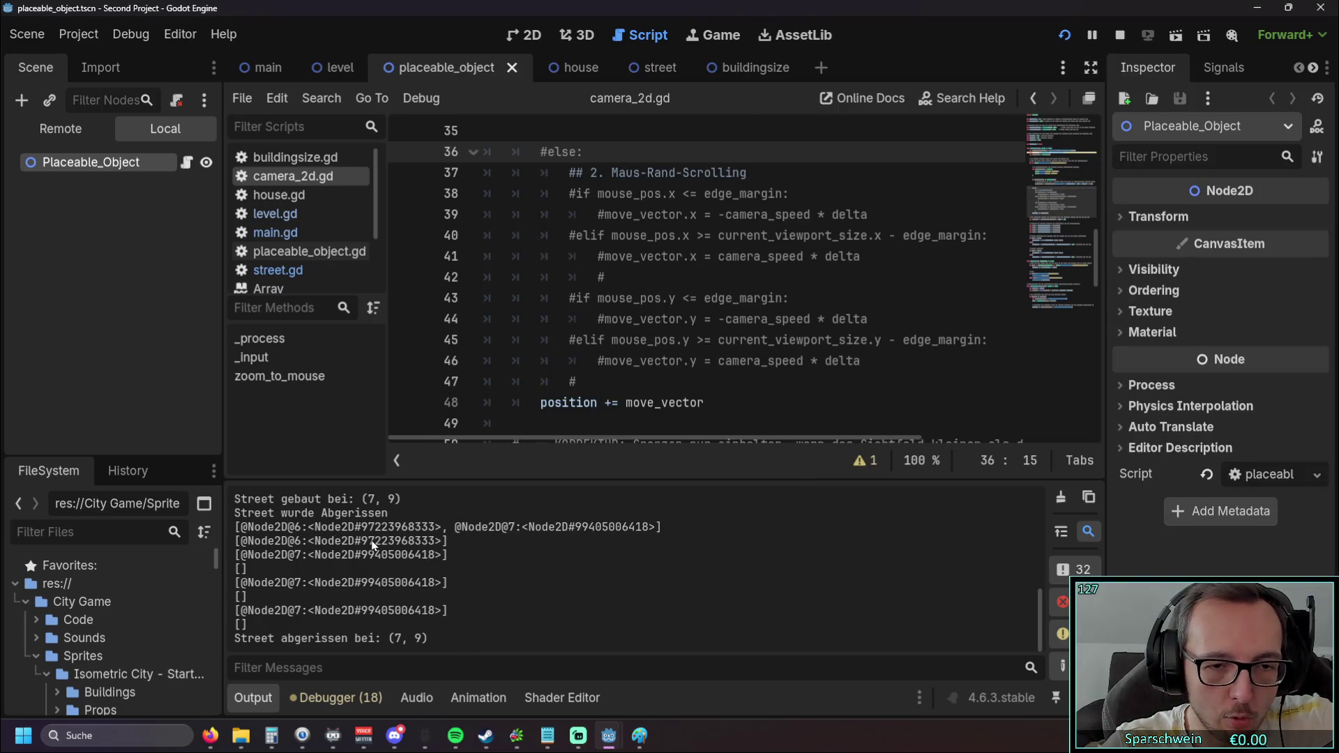
- Scroll the Output log, then bring the Second Project (DEBUG) game window back to the front
scroll(374, 548, up, 2)
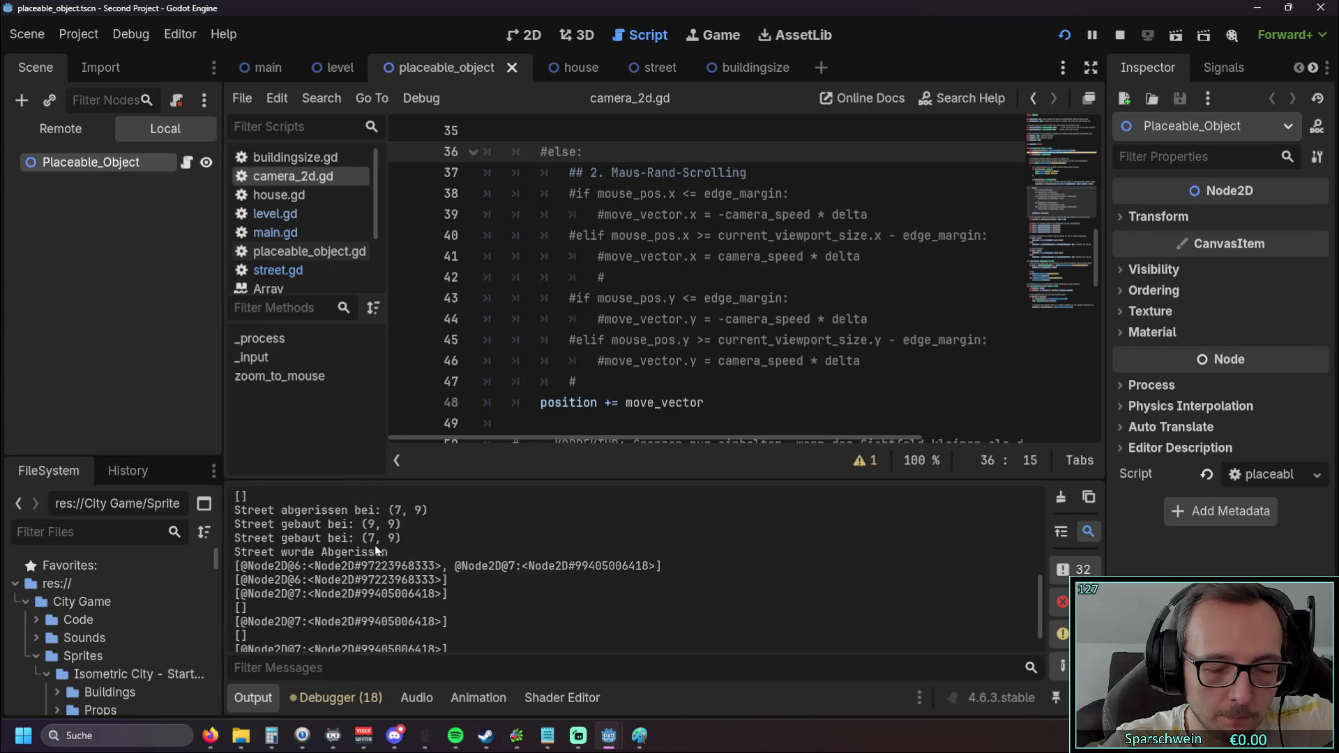
scroll(375, 546, down, 2)
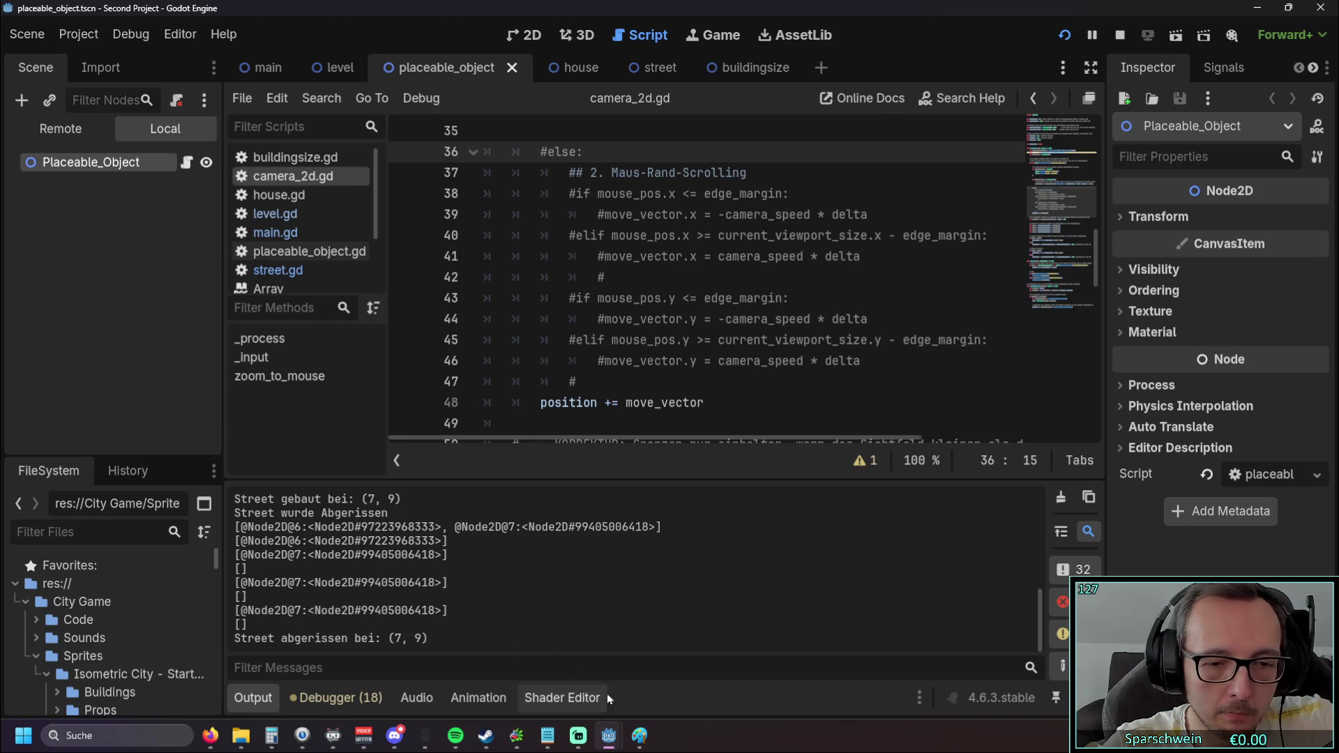
mouse_move(608, 736)
click(676, 662)
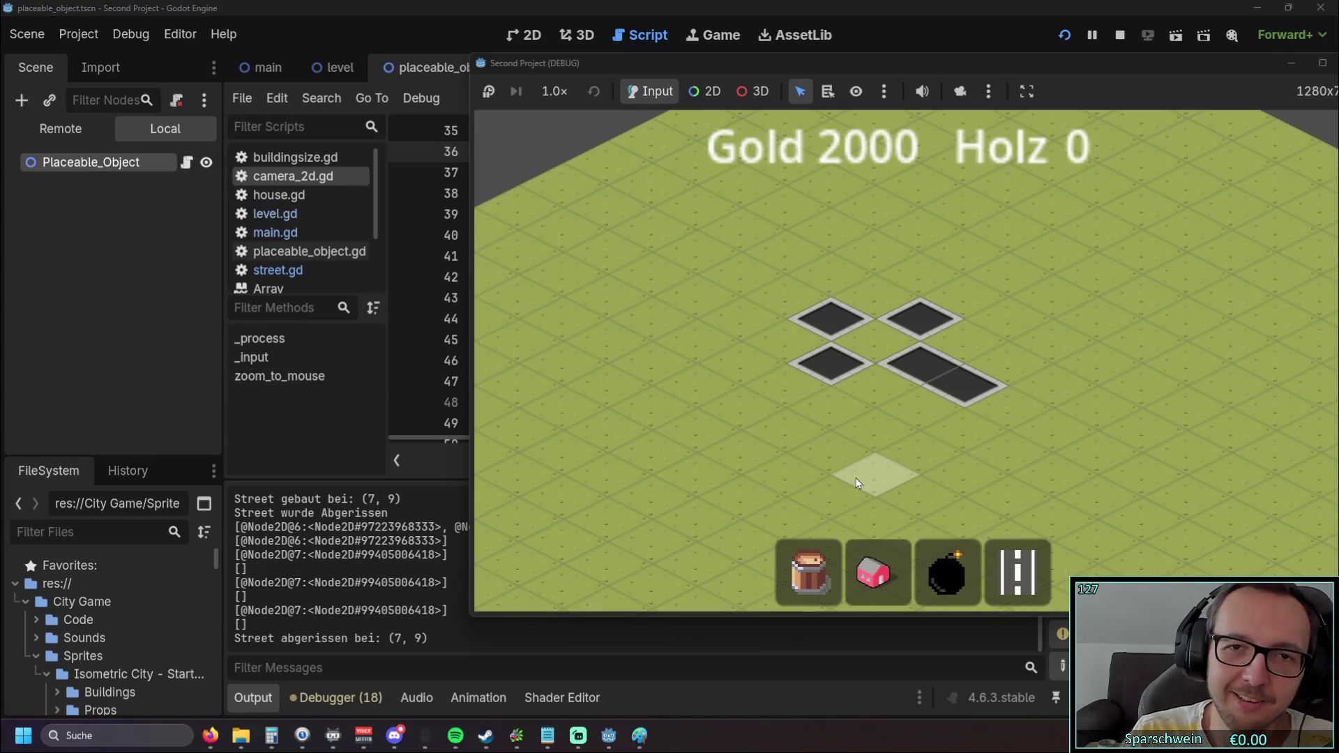
- Shift the game window left and close it to stop debugging
drag(929, 65, 834, 73)
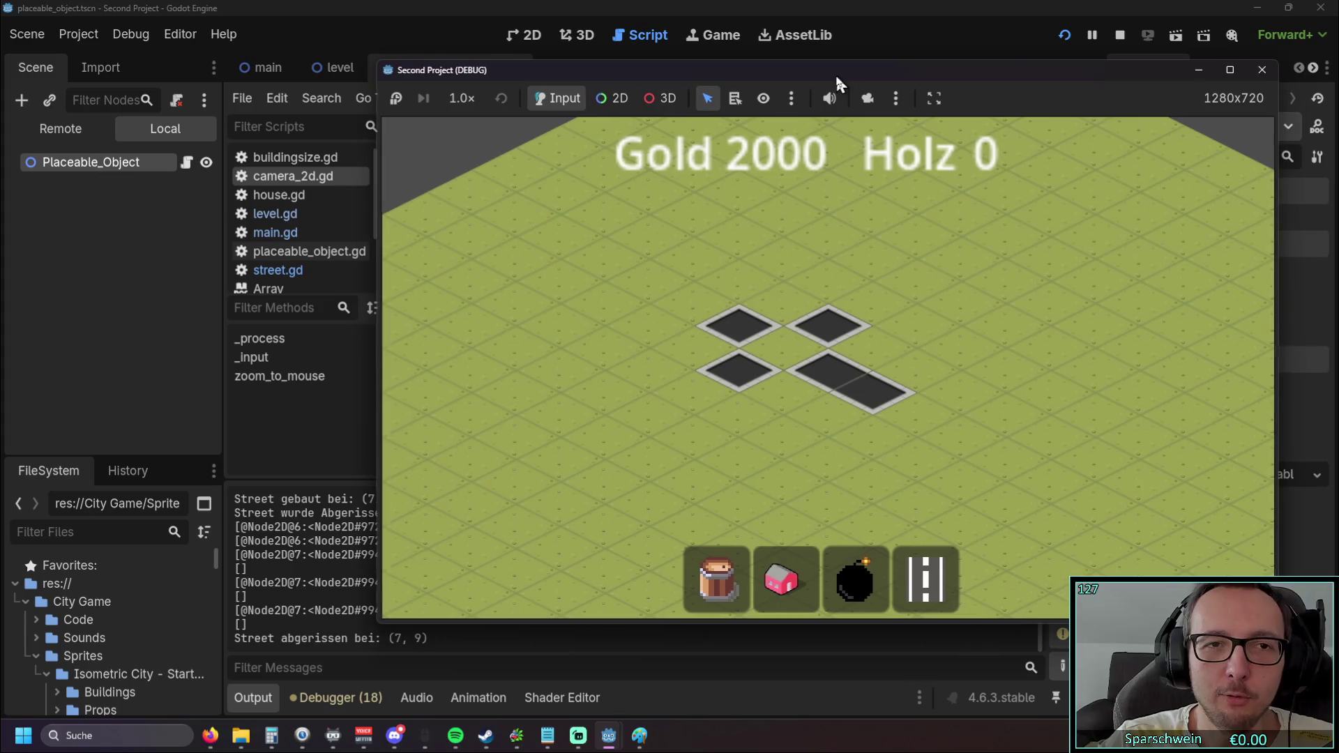
click(1261, 69)
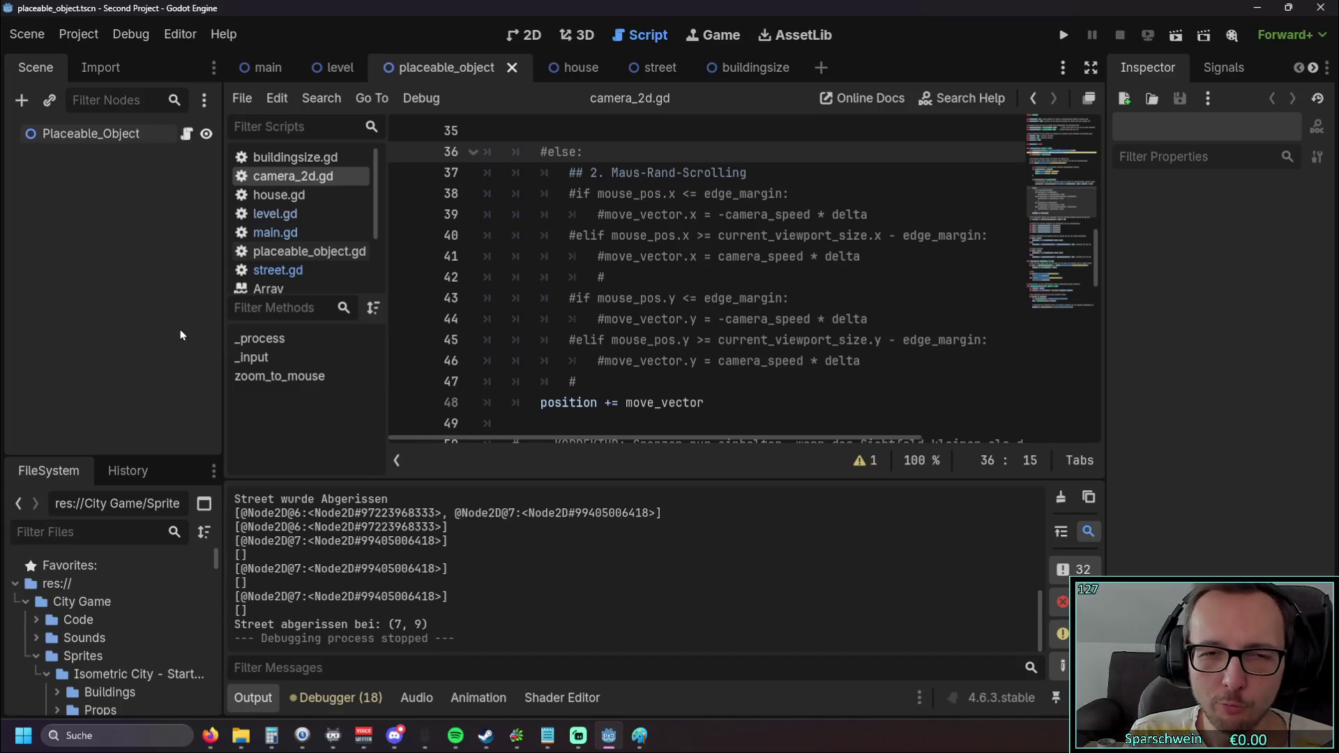
- Browse the house.gd, main.gd and level.gd scripts in the script list
click(292, 195)
click(278, 232)
click(300, 196)
click(293, 175)
click(275, 214)
click(307, 251)
click(294, 213)
- Open placeable_object.gd, then switch to the Rising Cities gameplay video in Firefox
click(293, 175)
click(276, 213)
click(275, 232)
click(307, 251)
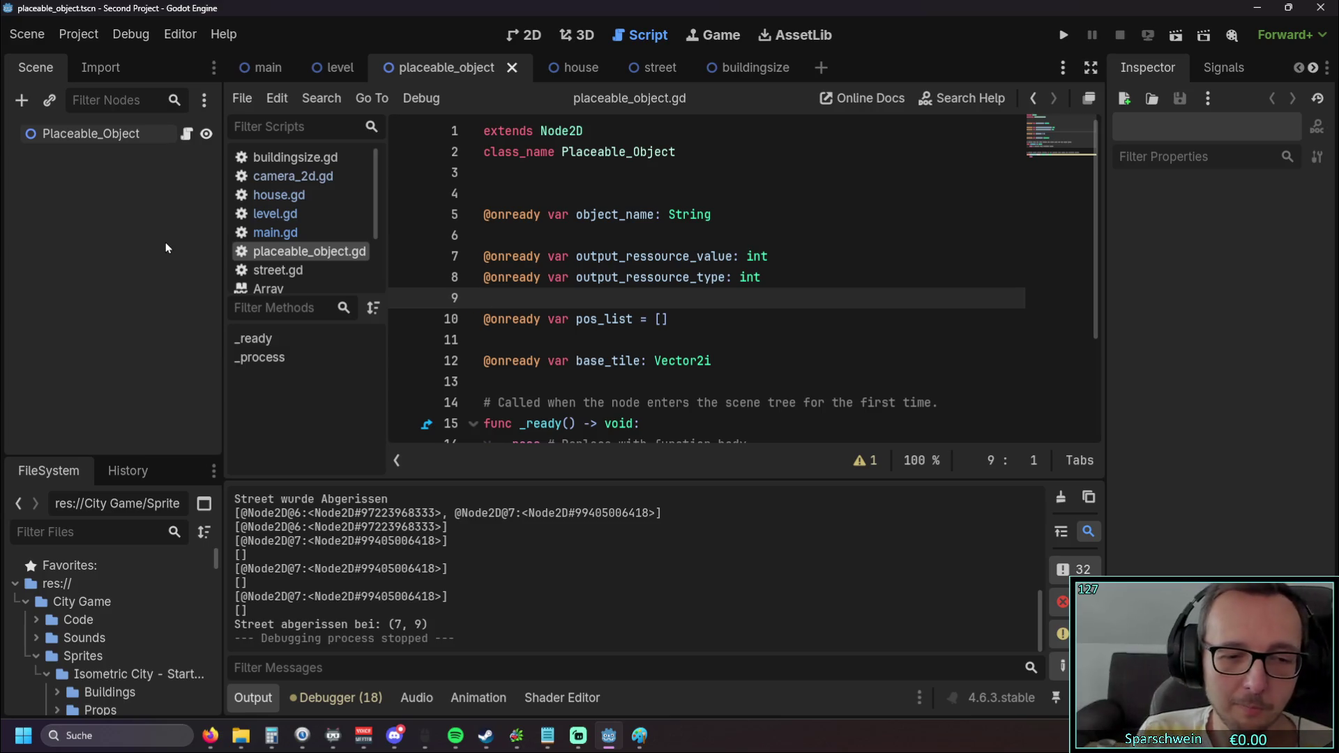
click(210, 735)
click(446, 10)
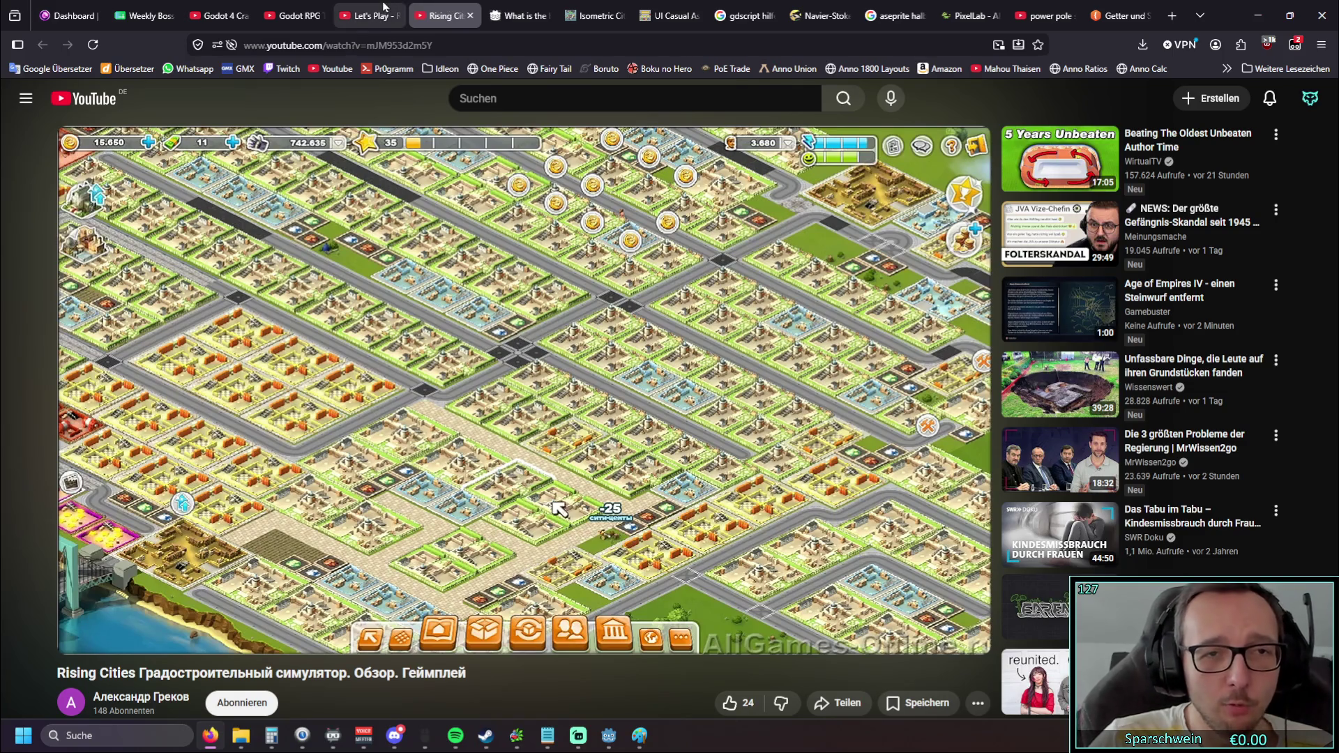
click(373, 13)
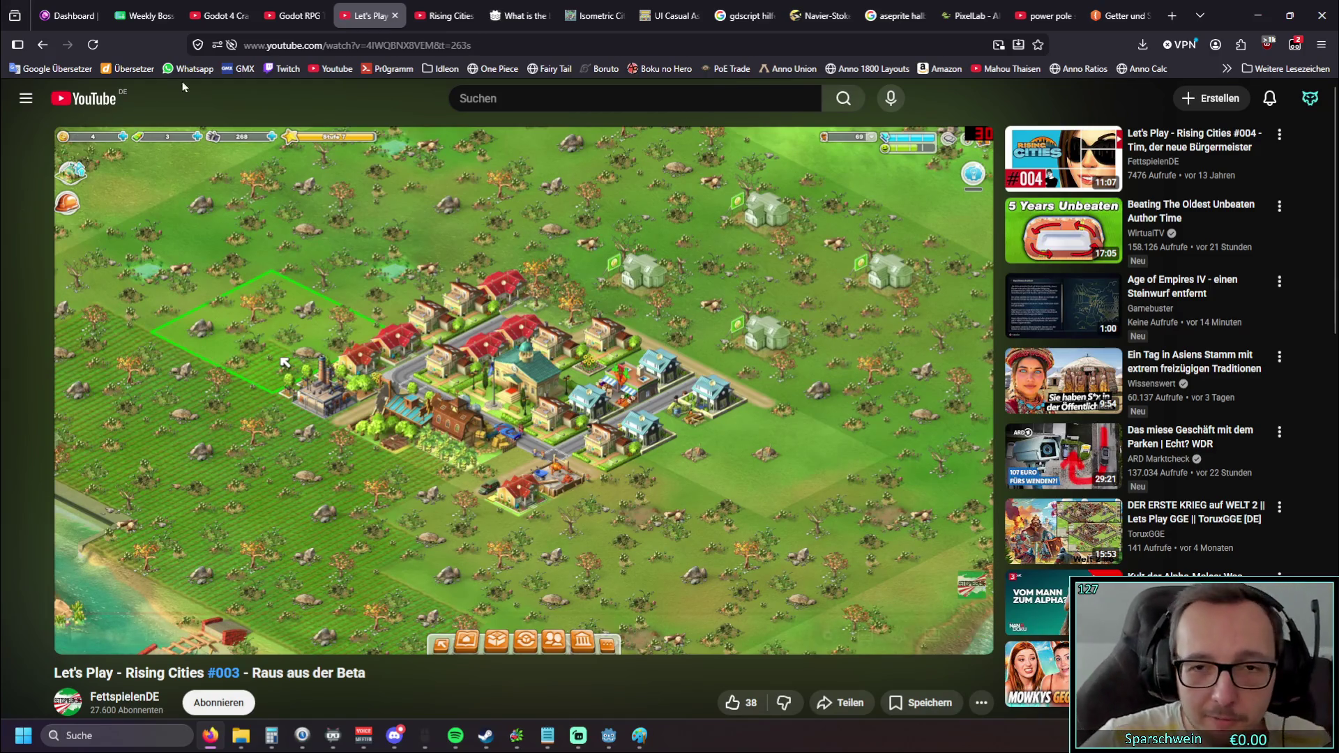
click(1252, 25)
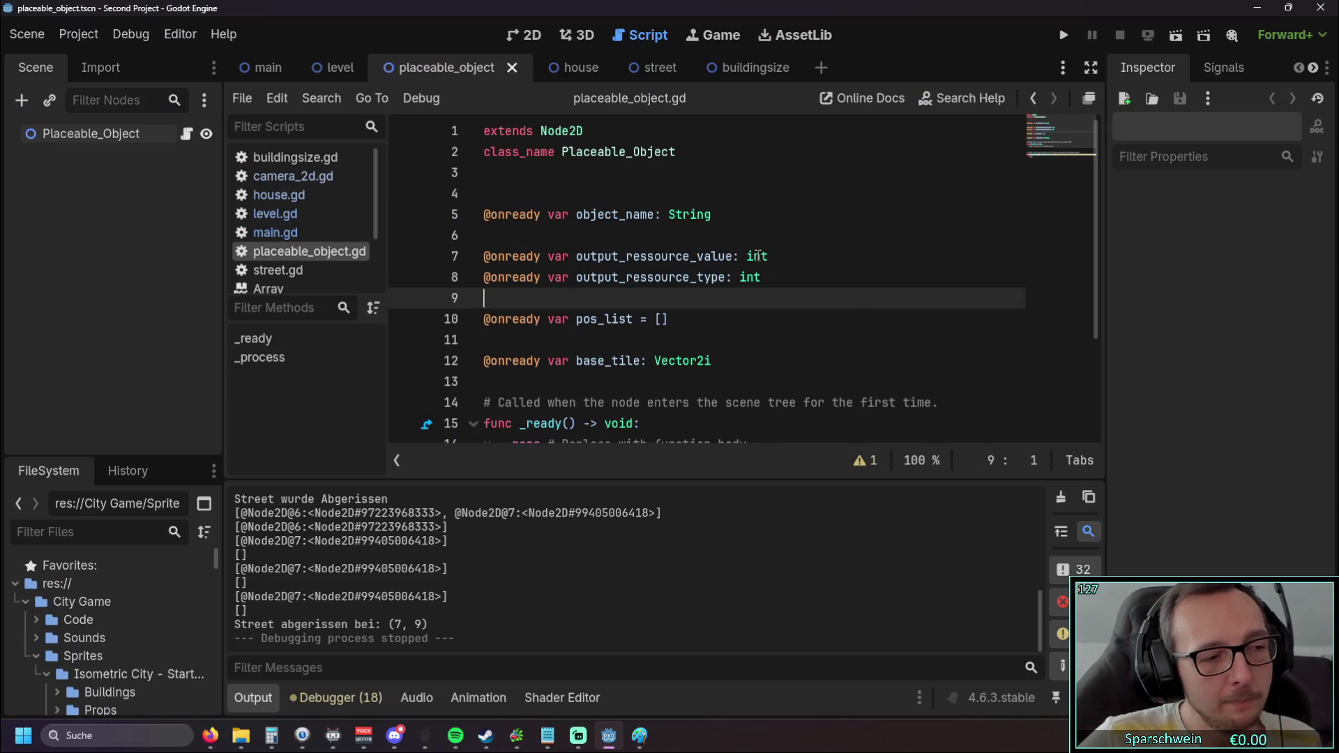
- Flip through the street, house and placeable_object scene tabs
click(647, 67)
scroll(631, 245, down, 2)
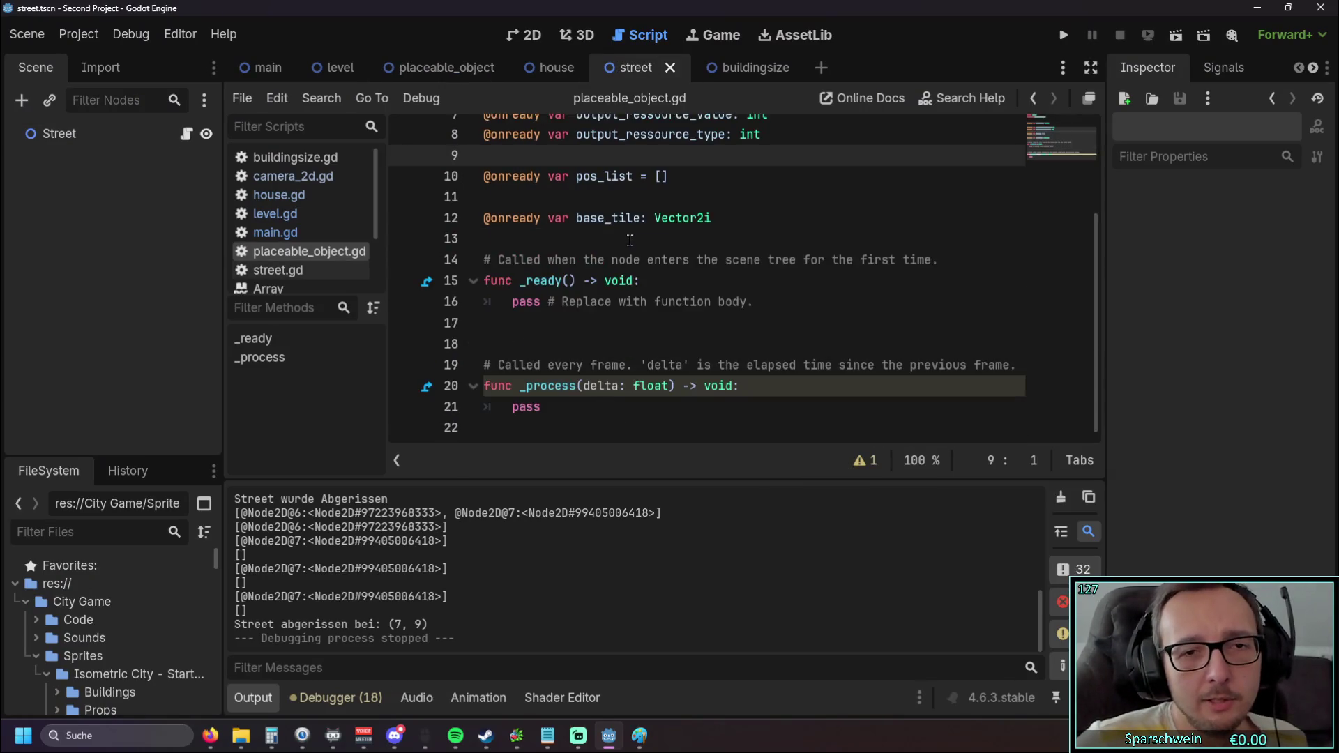
scroll(632, 245, up, 2)
click(556, 67)
click(455, 70)
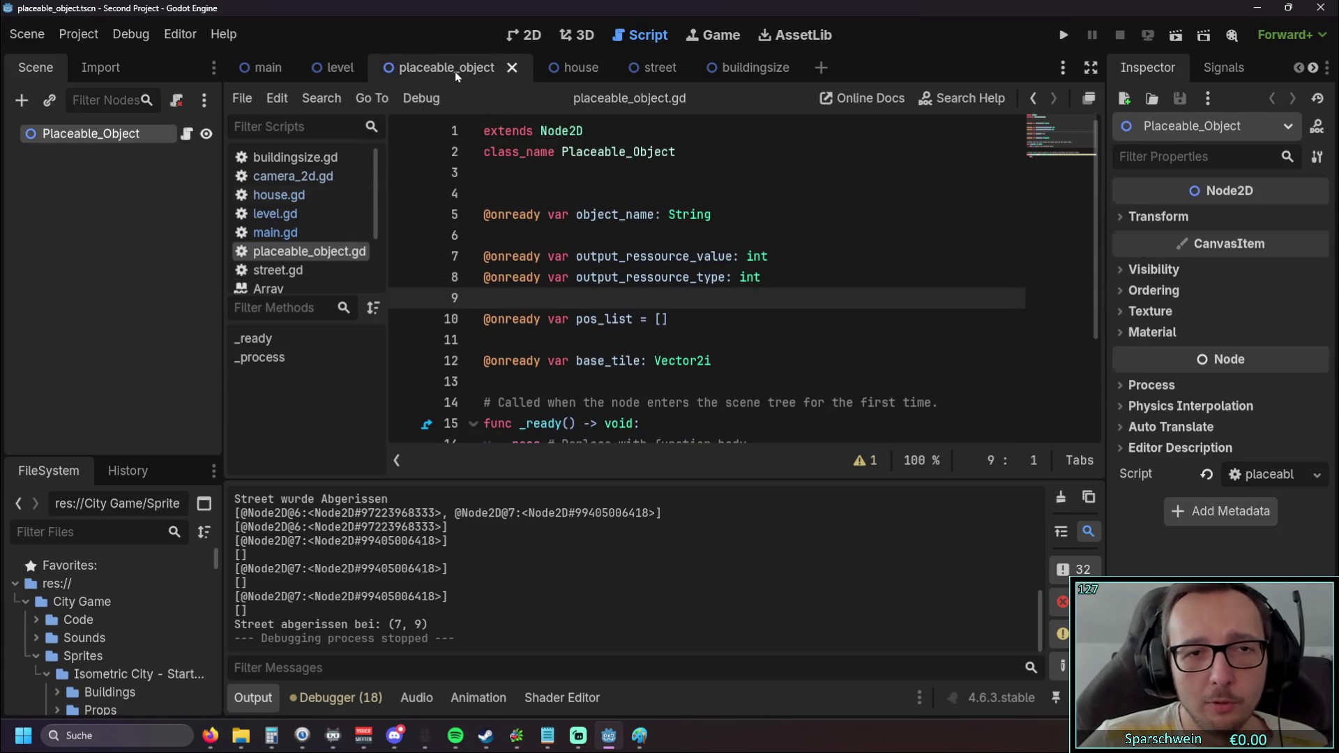
- Browse house.gd, camera_2d.gd and main.gd, then open street.gd at delete_self_in_neighbours
click(279, 194)
click(293, 175)
click(279, 195)
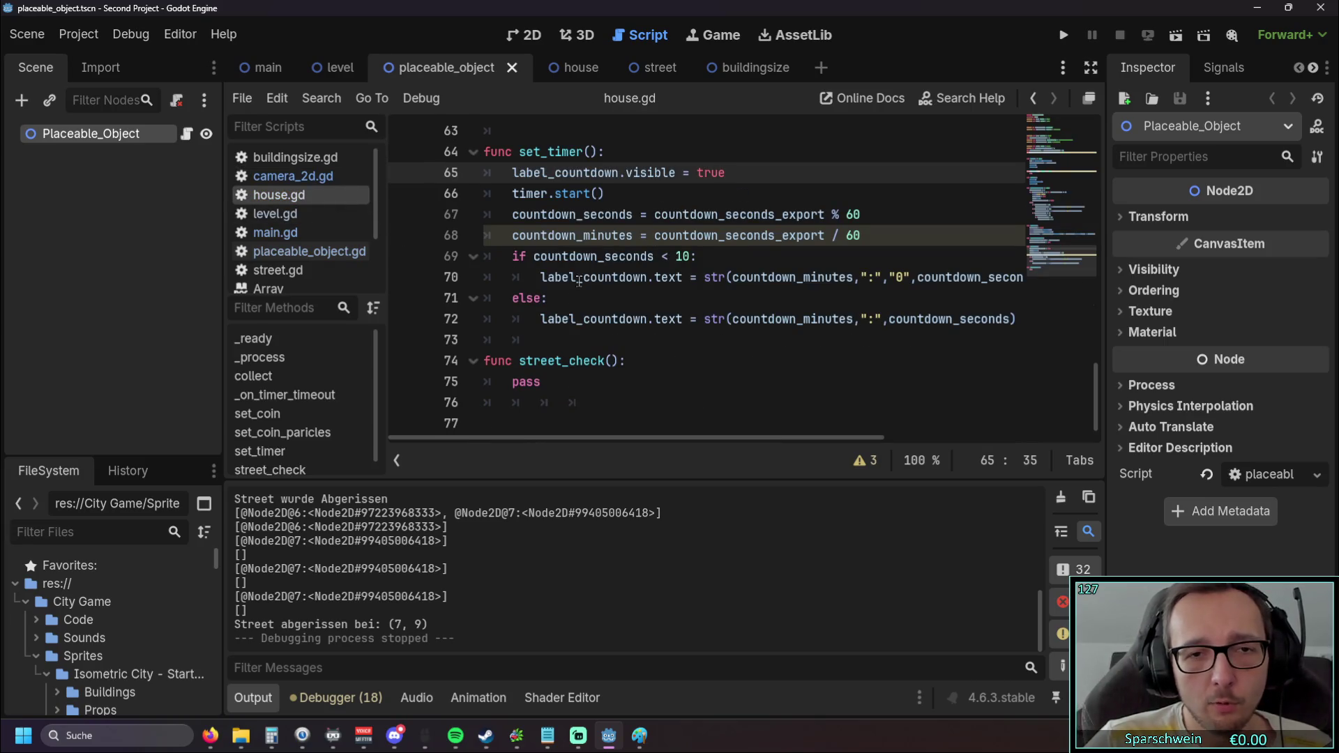
click(662, 360)
click(307, 233)
click(277, 270)
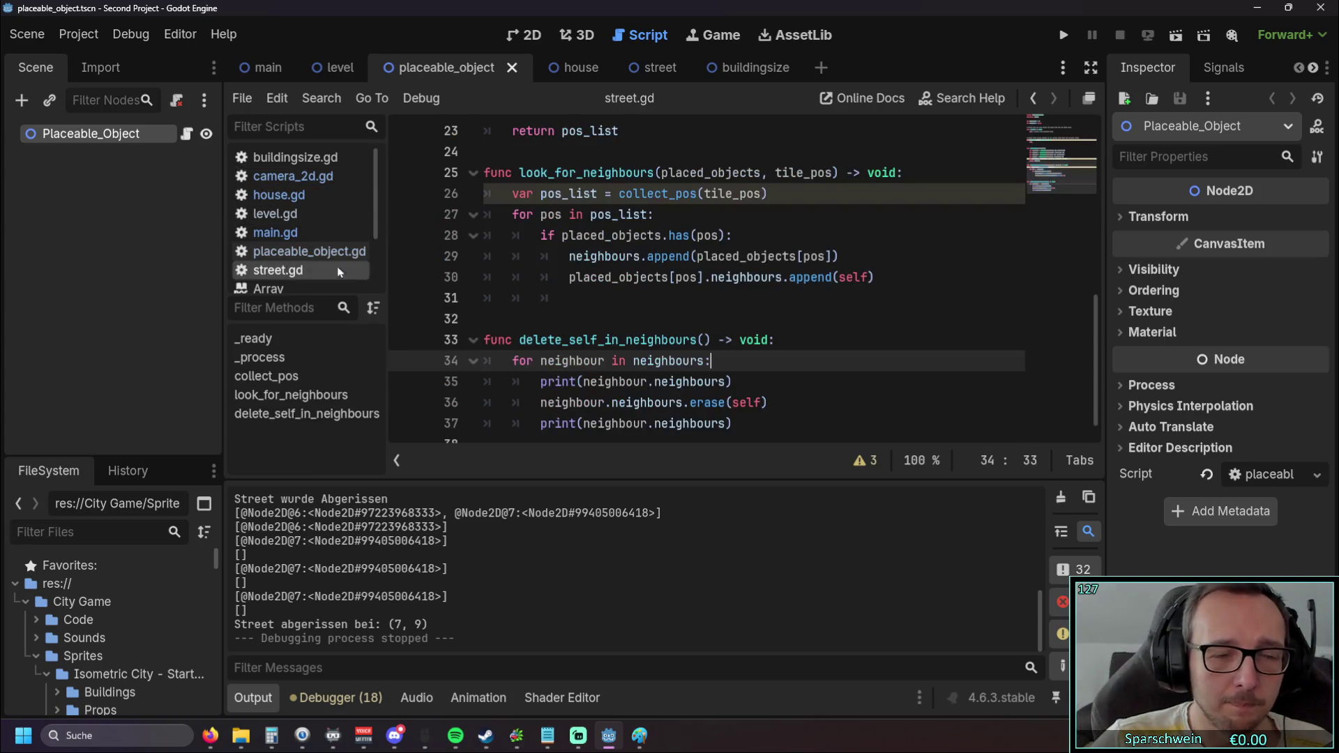
scroll(730, 265, up, 3)
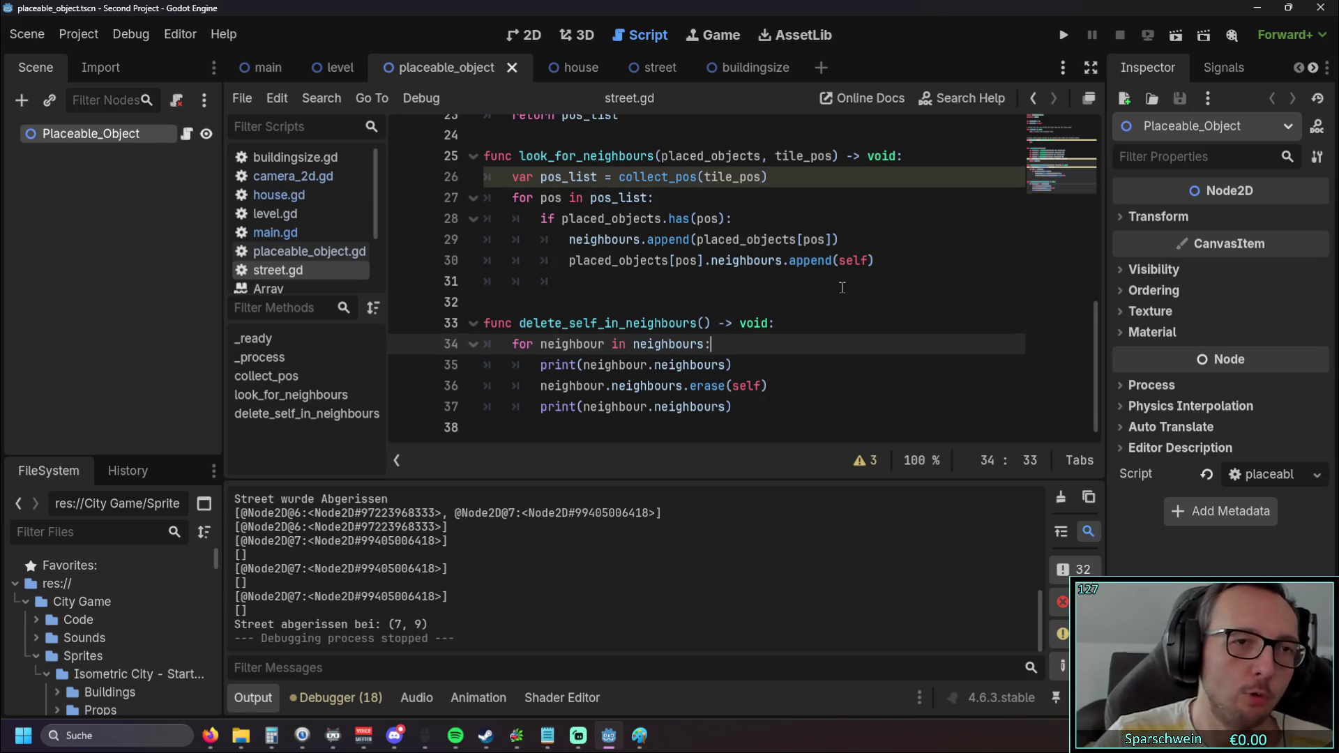
click(210, 735)
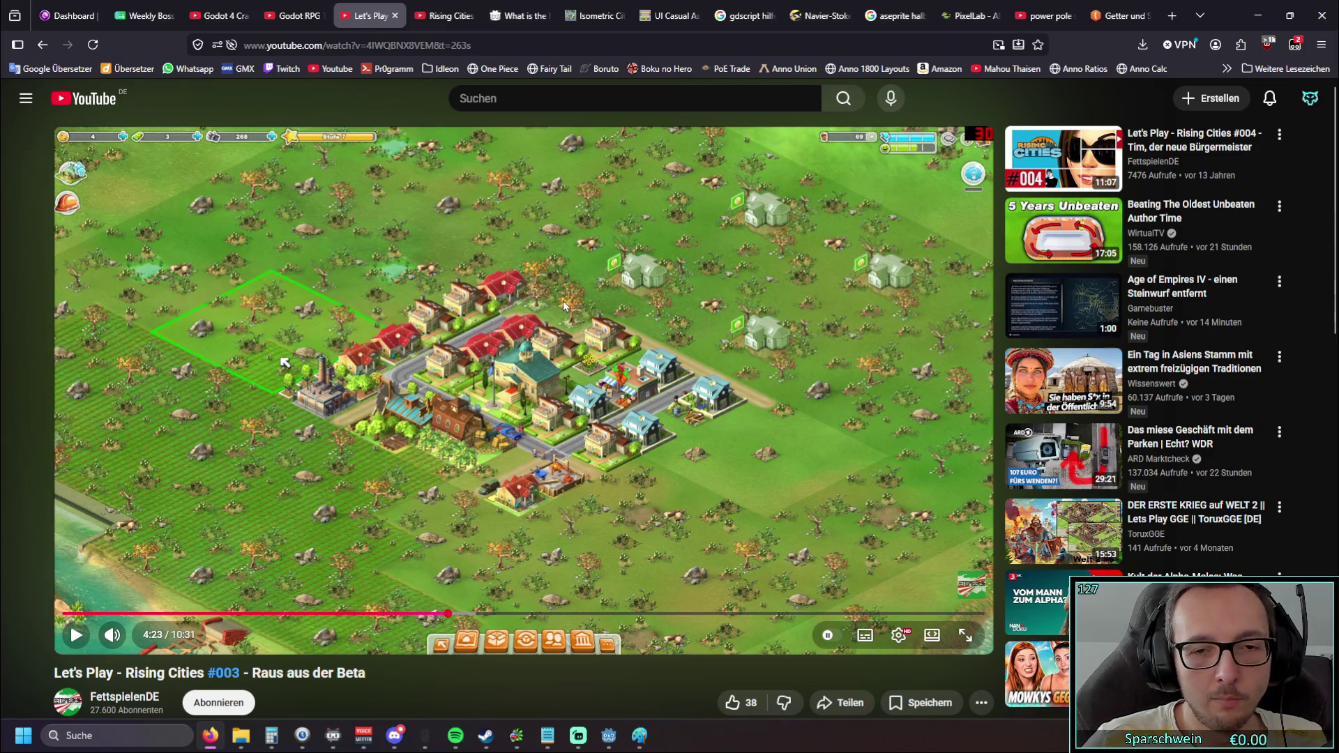
click(1257, 31)
click(715, 427)
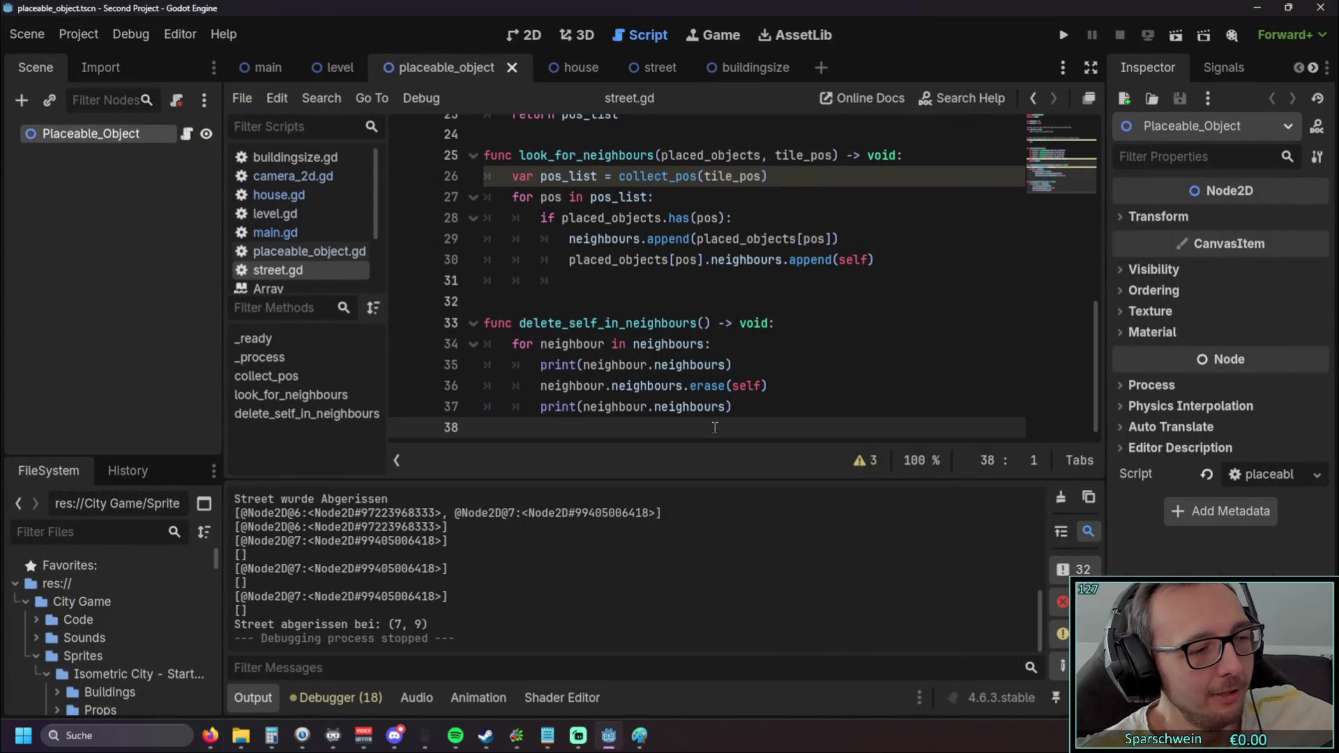
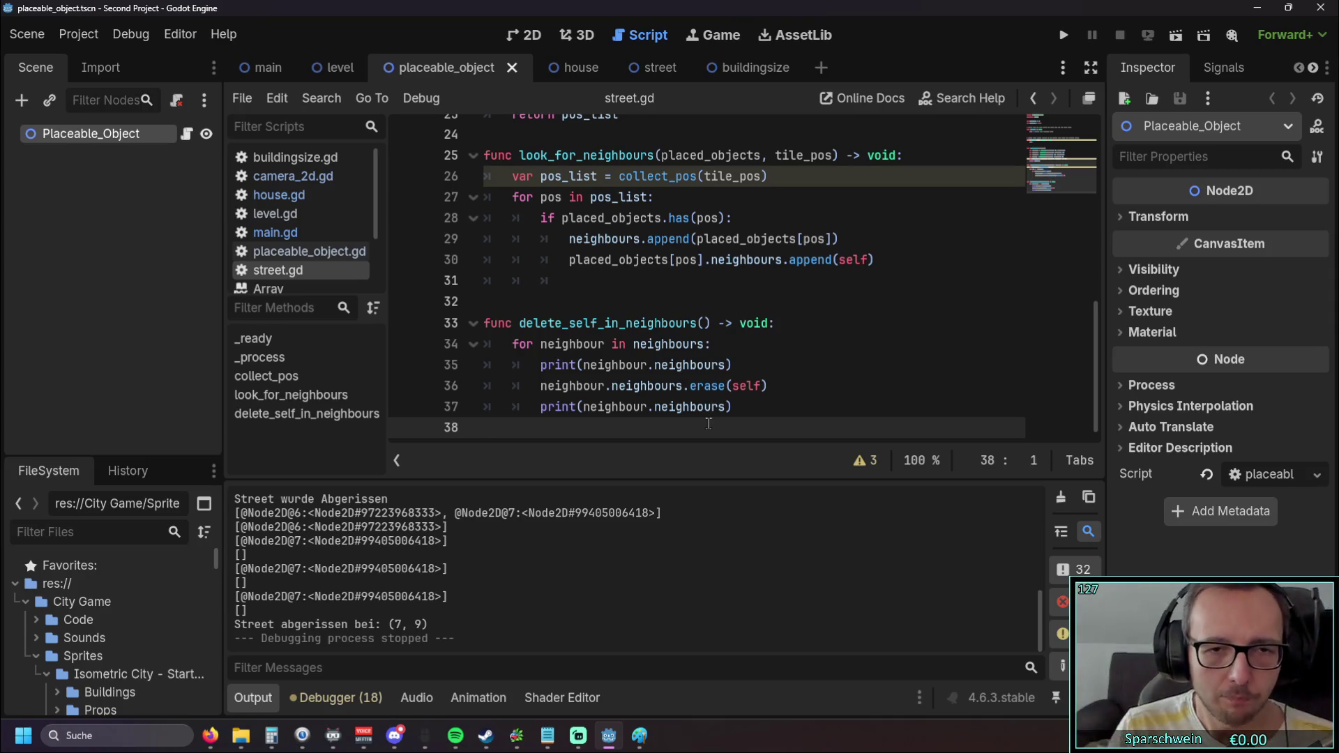
- Run the project and place a house from the build bar on the map
click(1063, 34)
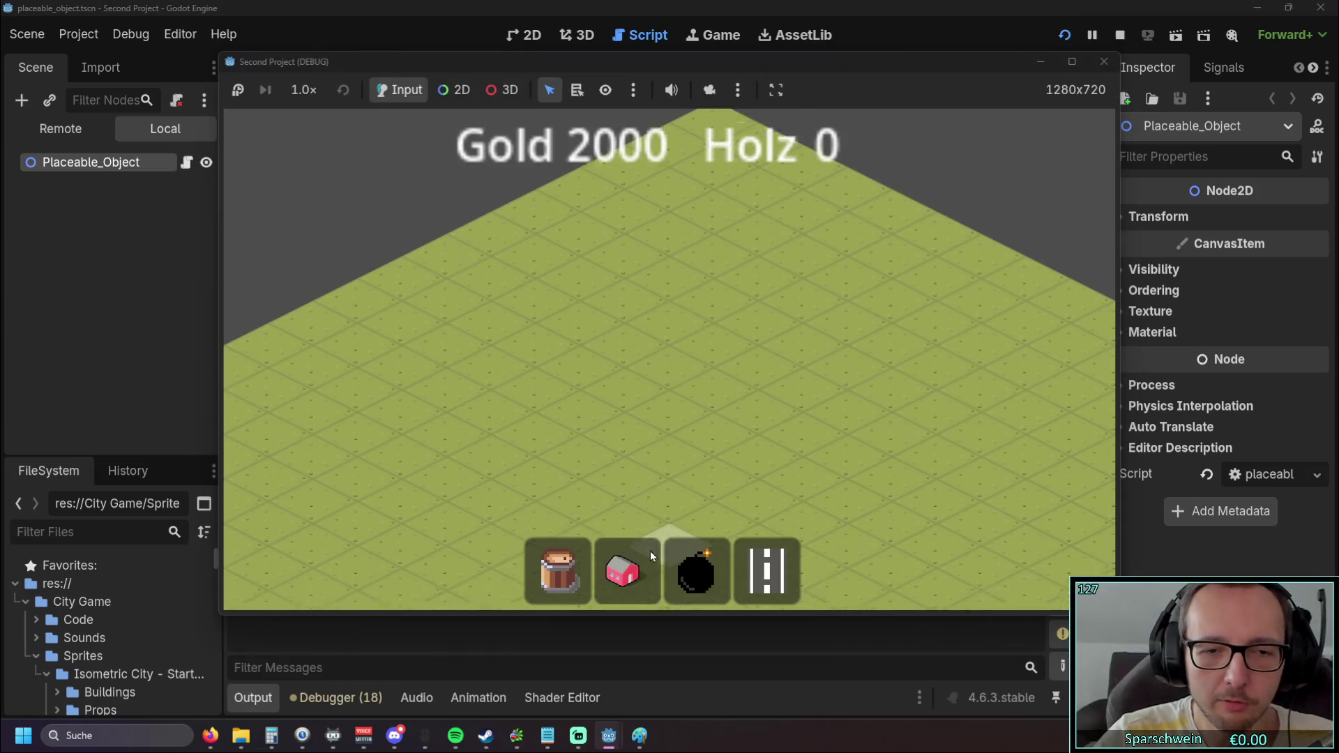
click(650, 551)
click(592, 395)
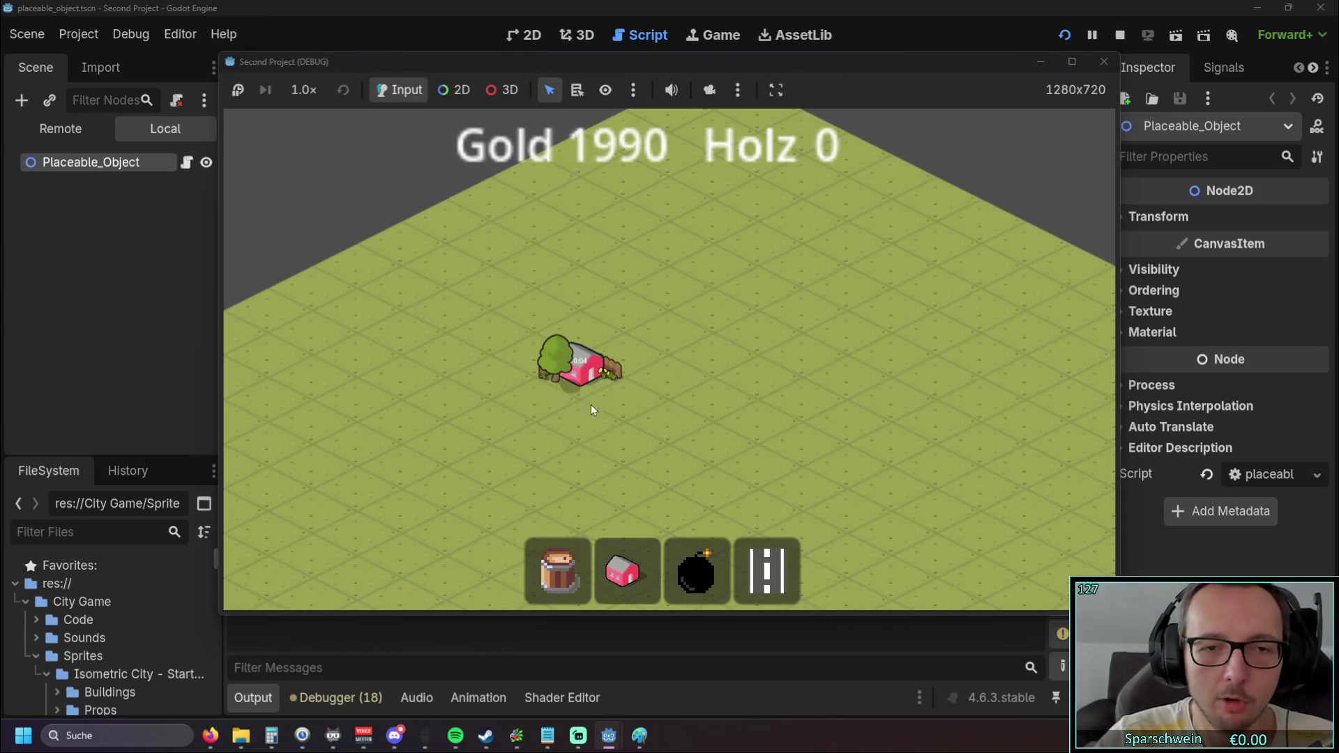
scroll(606, 391, up, 3)
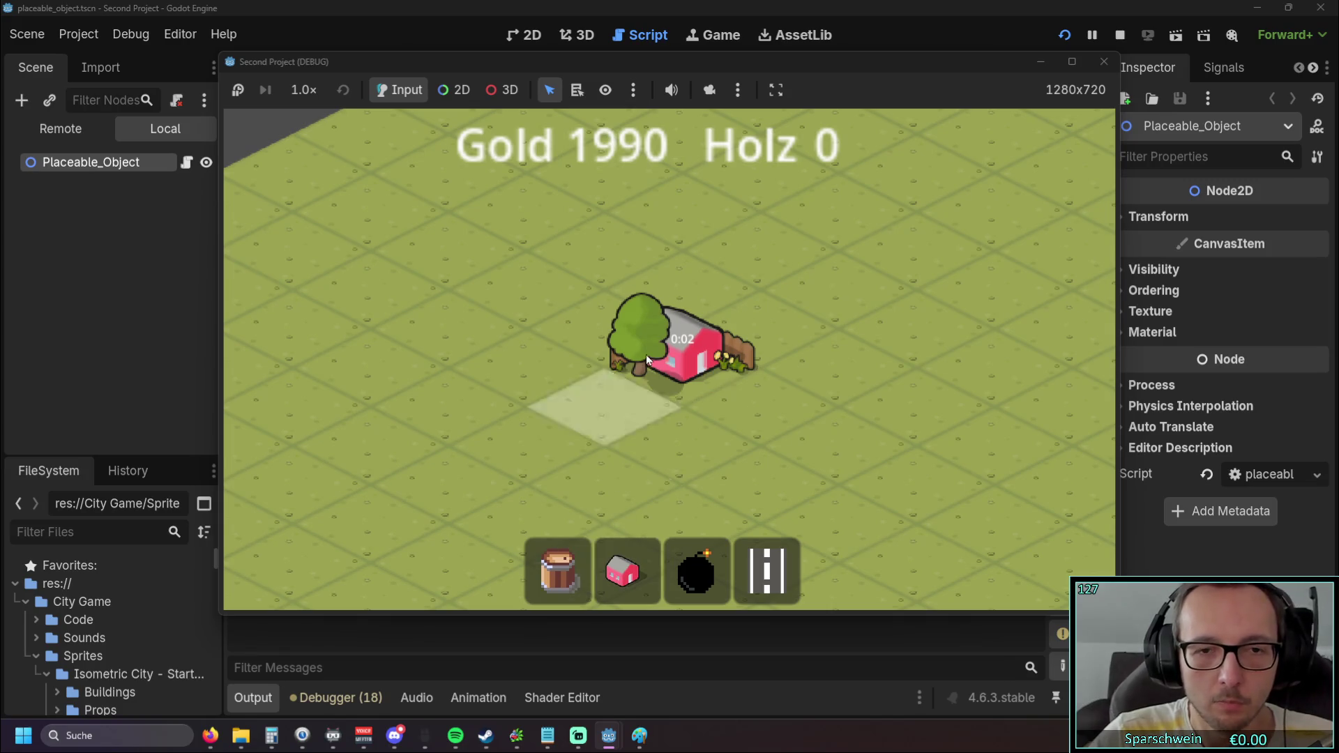
scroll(637, 342, up, 2)
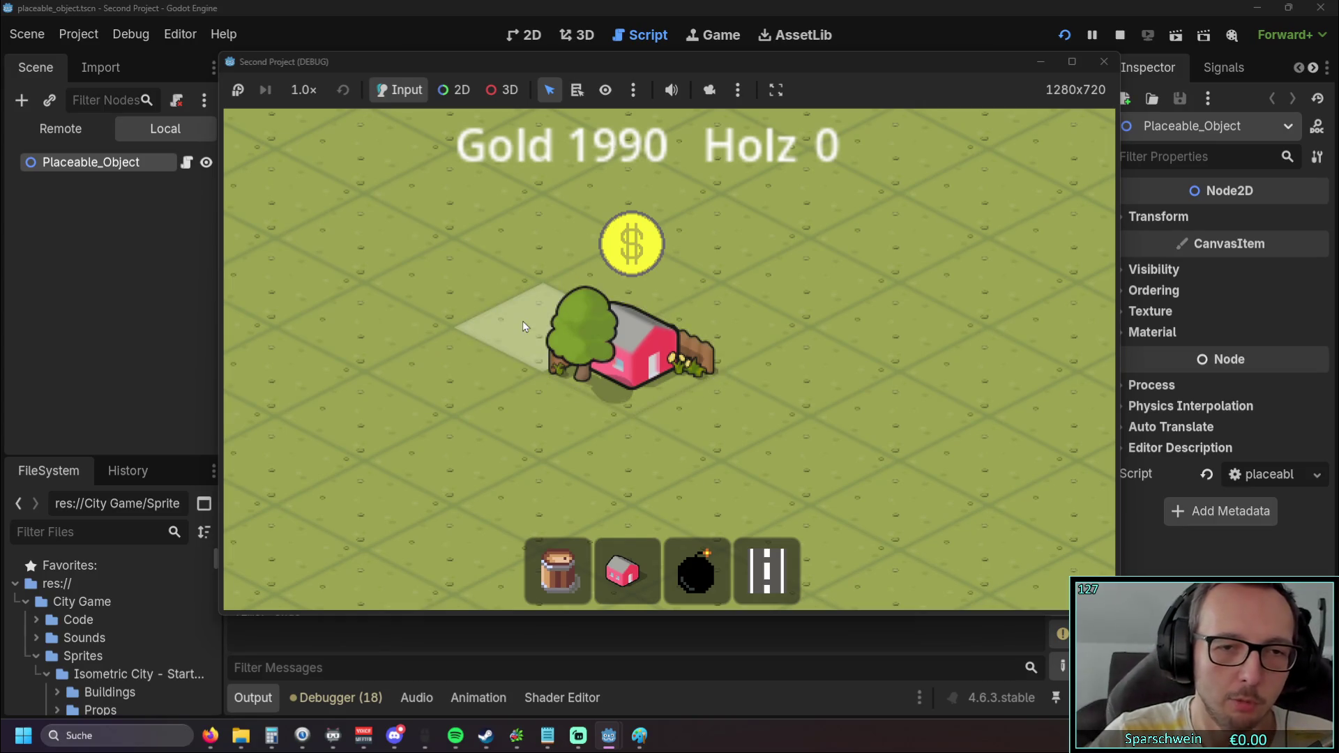
- Collect the house's gold twice to get back to 2000, then stop the game
click(564, 323)
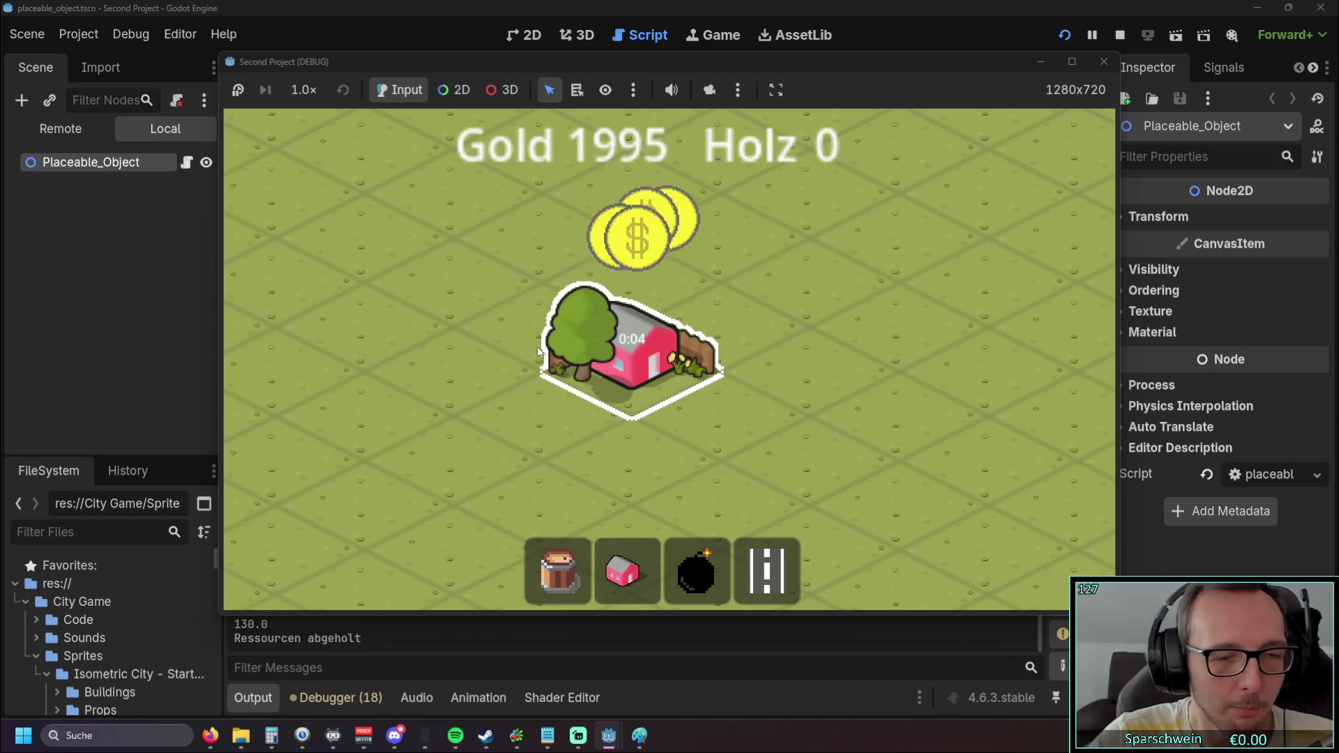
scroll(522, 349, down, 2)
scroll(522, 350, down, 3)
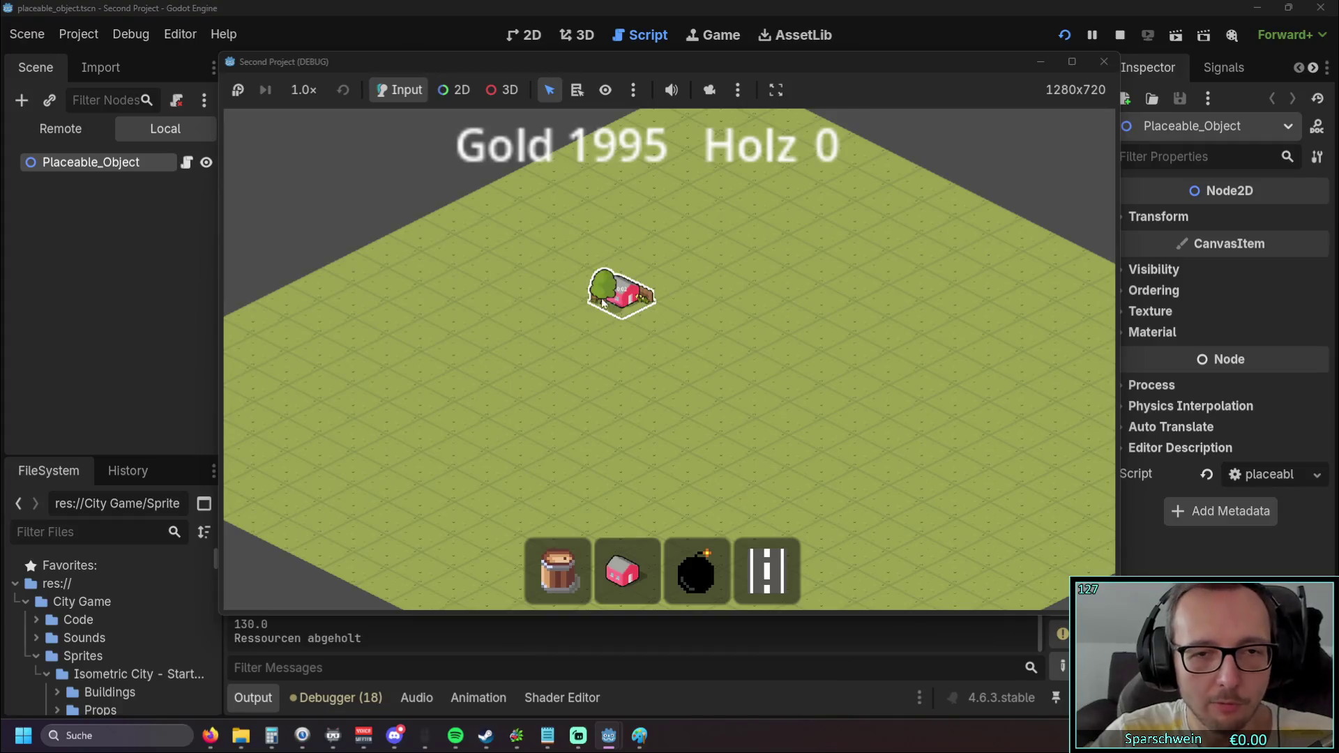
scroll(599, 350, up, 3)
click(598, 350)
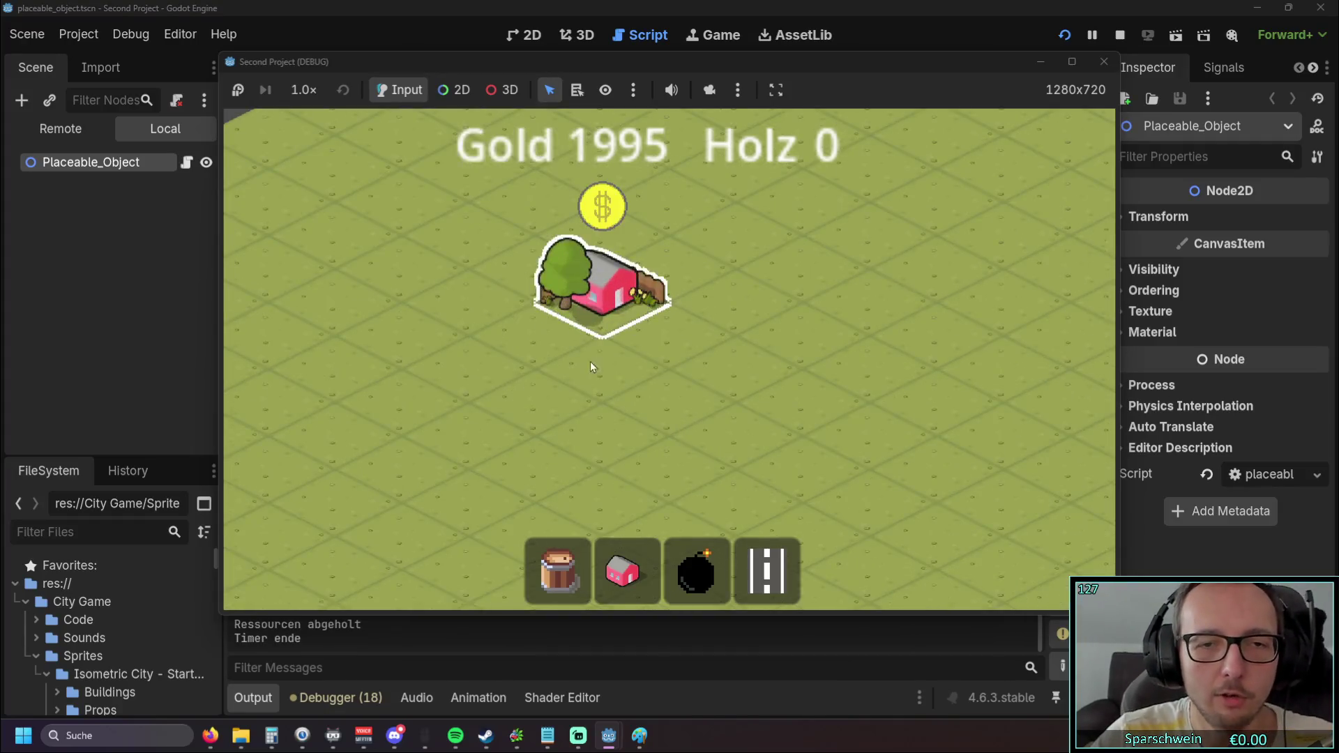
scroll(595, 362, down, 2)
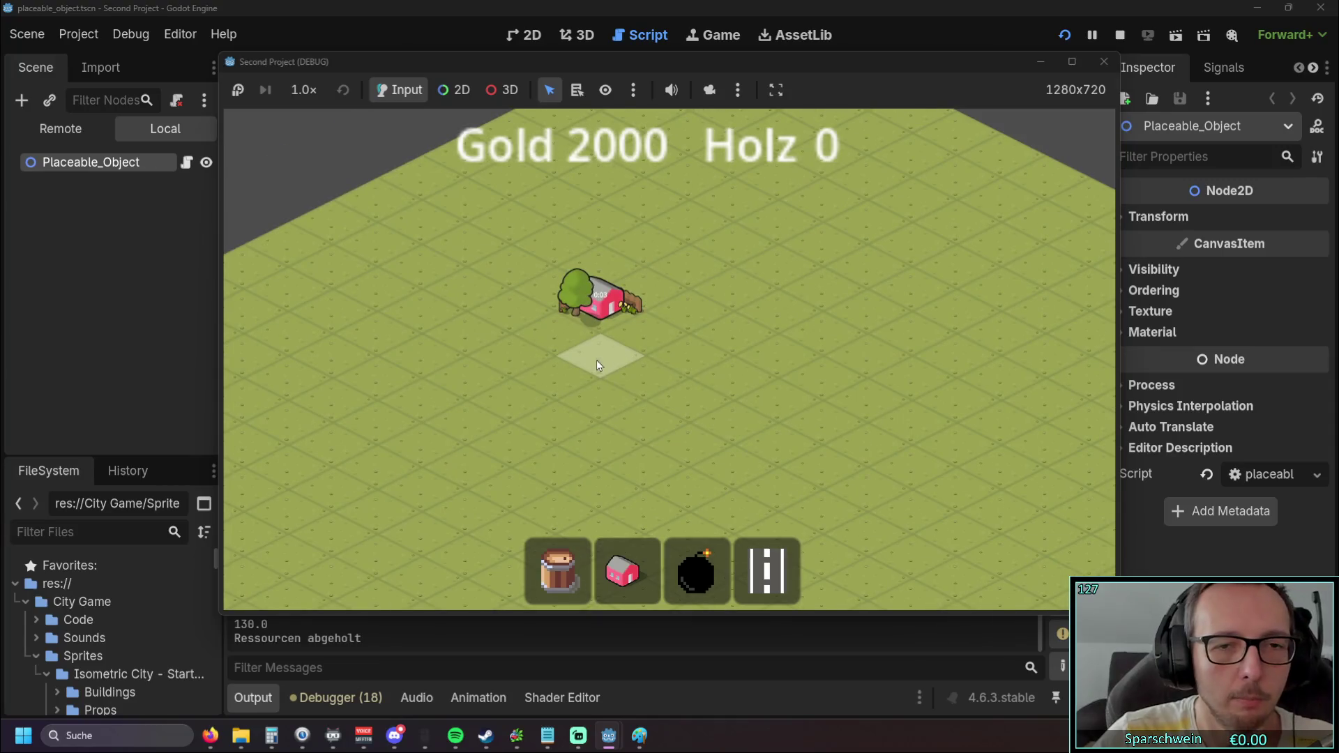
click(1100, 64)
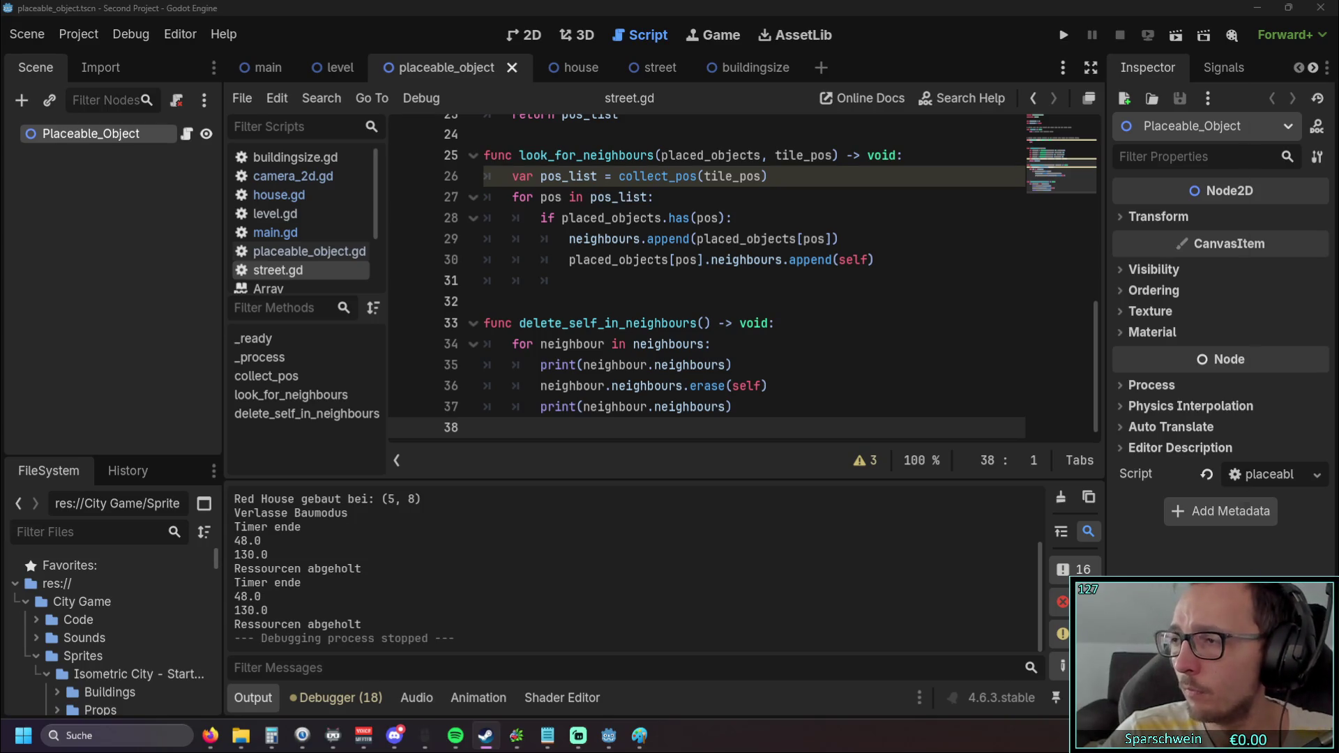
key(alt+Tab)
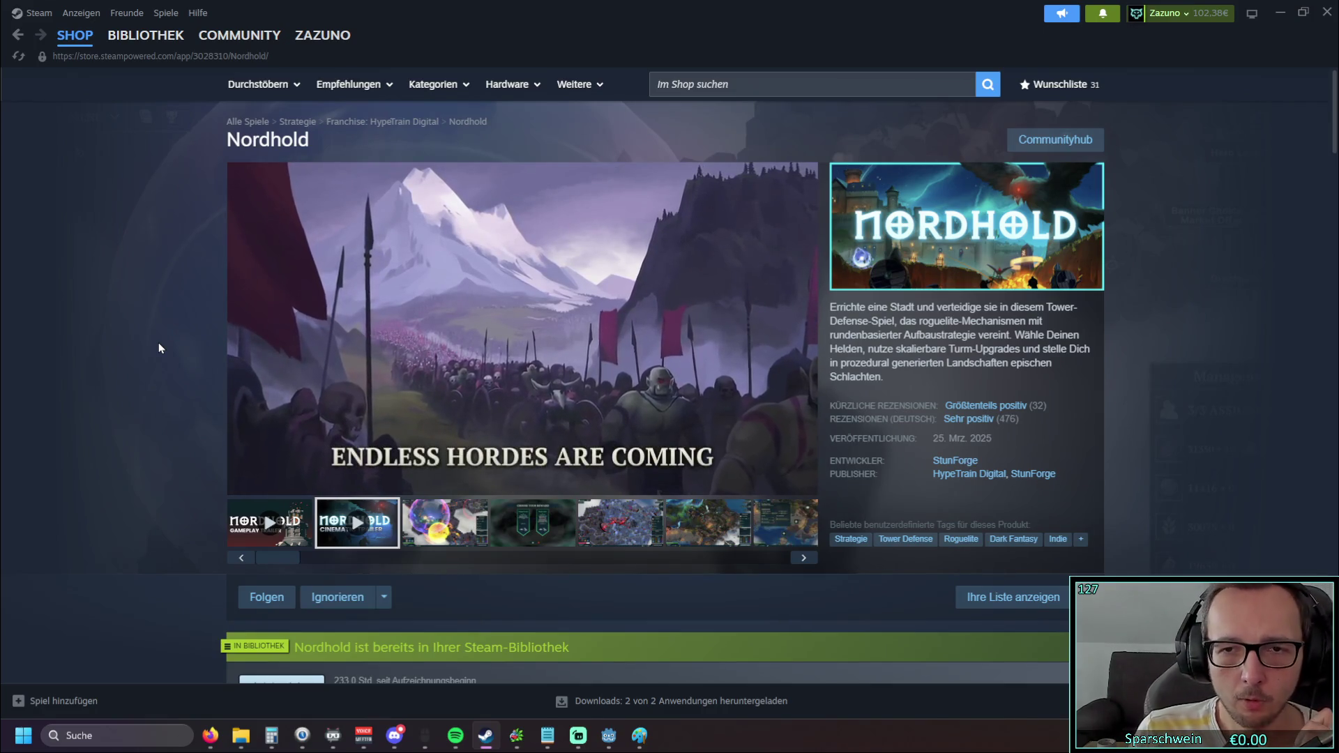
- Scroll through the Nordhold Steam store page, then go back to the Godot editor
scroll(149, 312, down, 2)
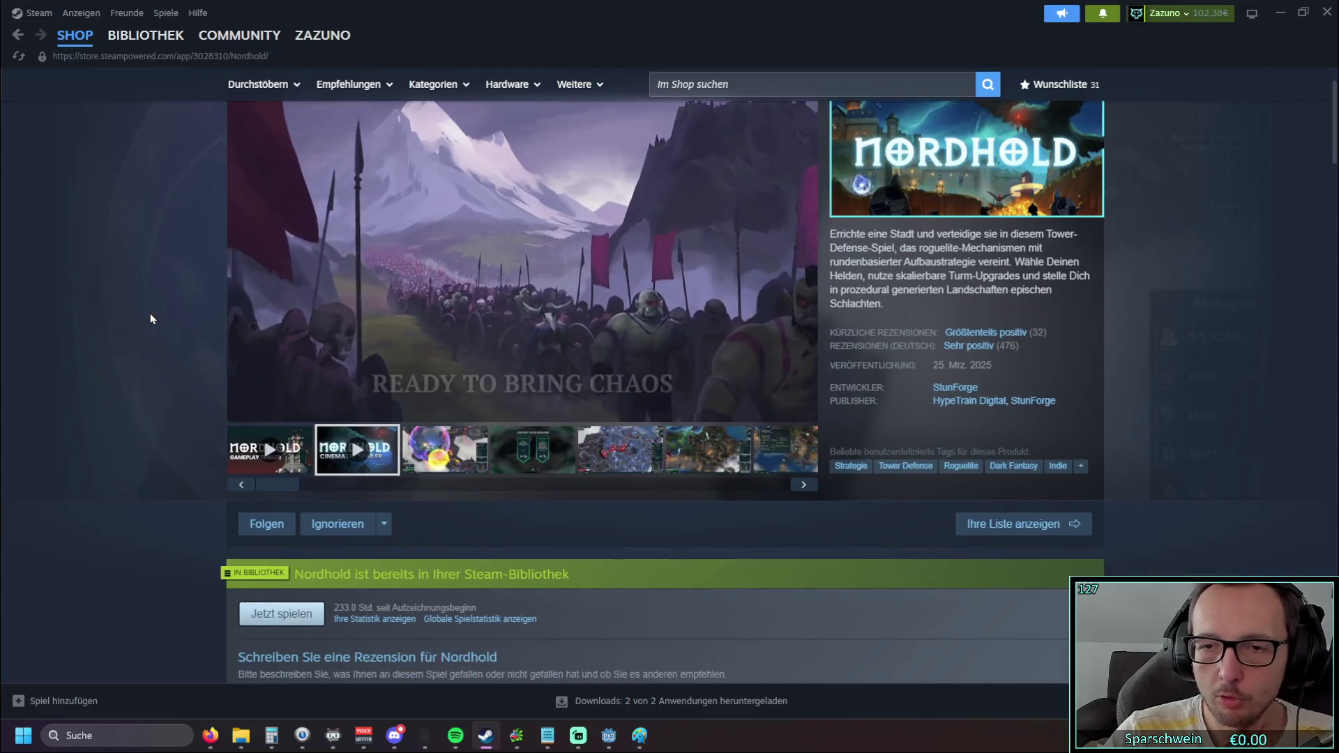
scroll(149, 311, down, 3)
scroll(152, 320, up, 5)
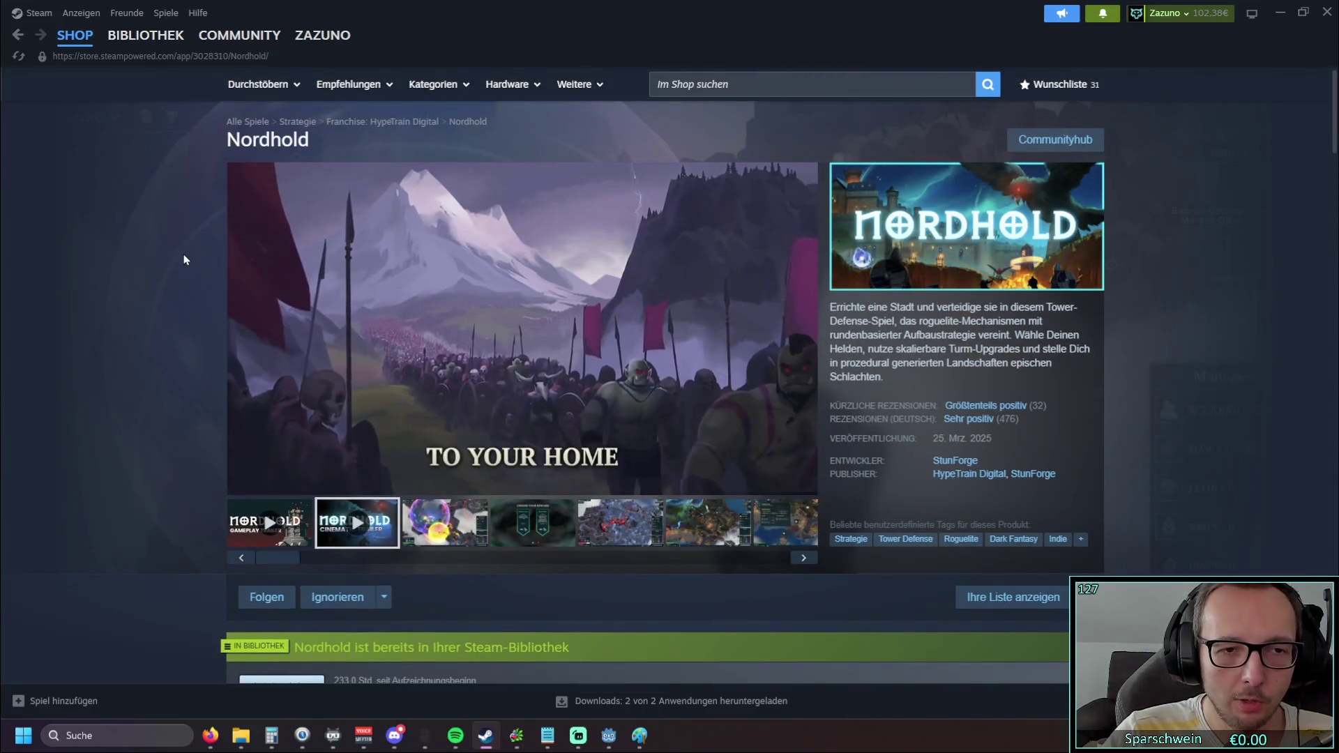
key(alt+Tab)
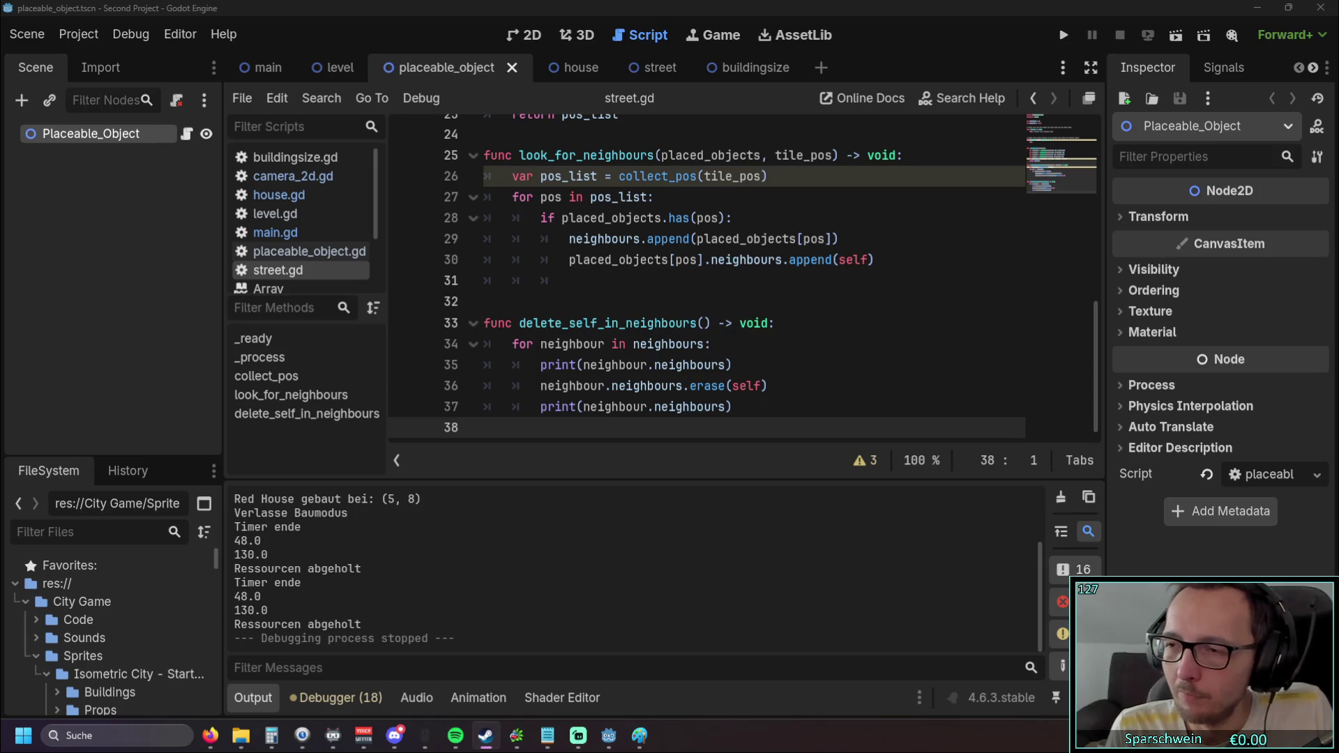
- Return to Godot for street.gd, then go to Firefox and load YouTube in a new tab
key(alt+Tab)
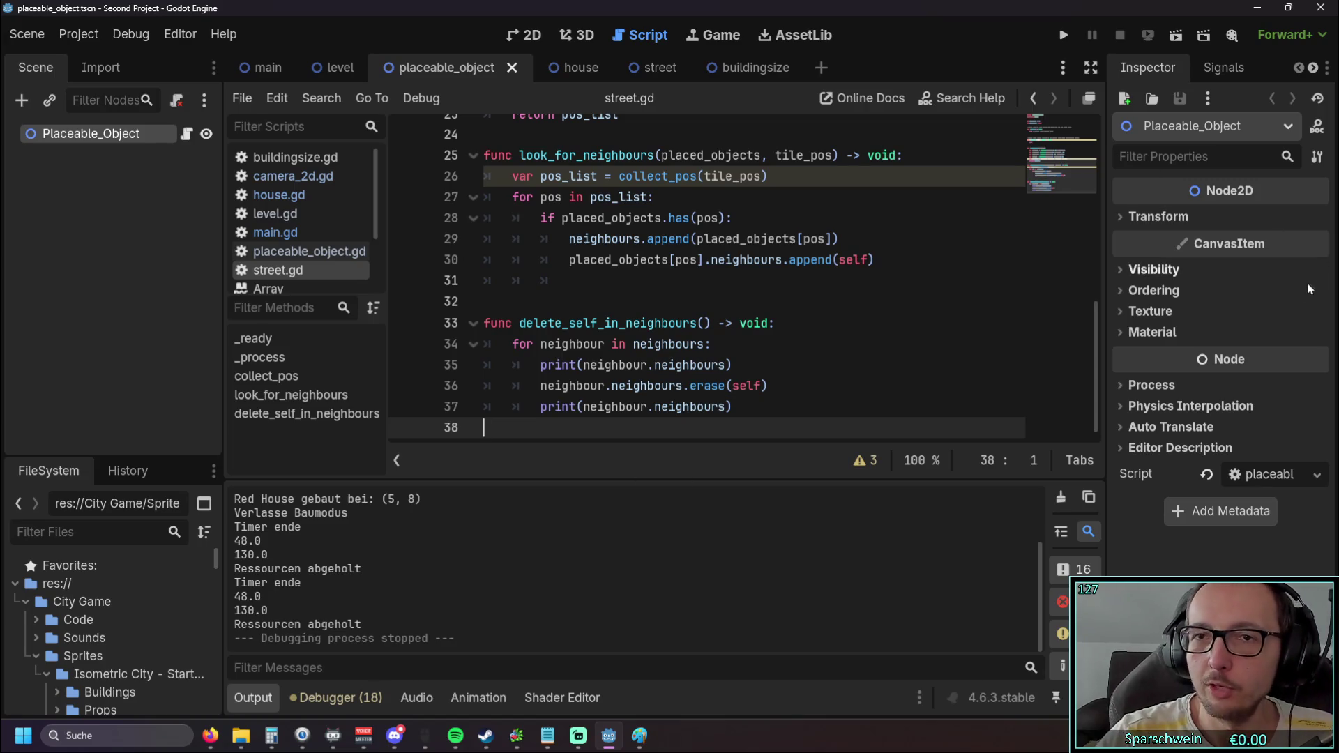
key(alt+Tab)
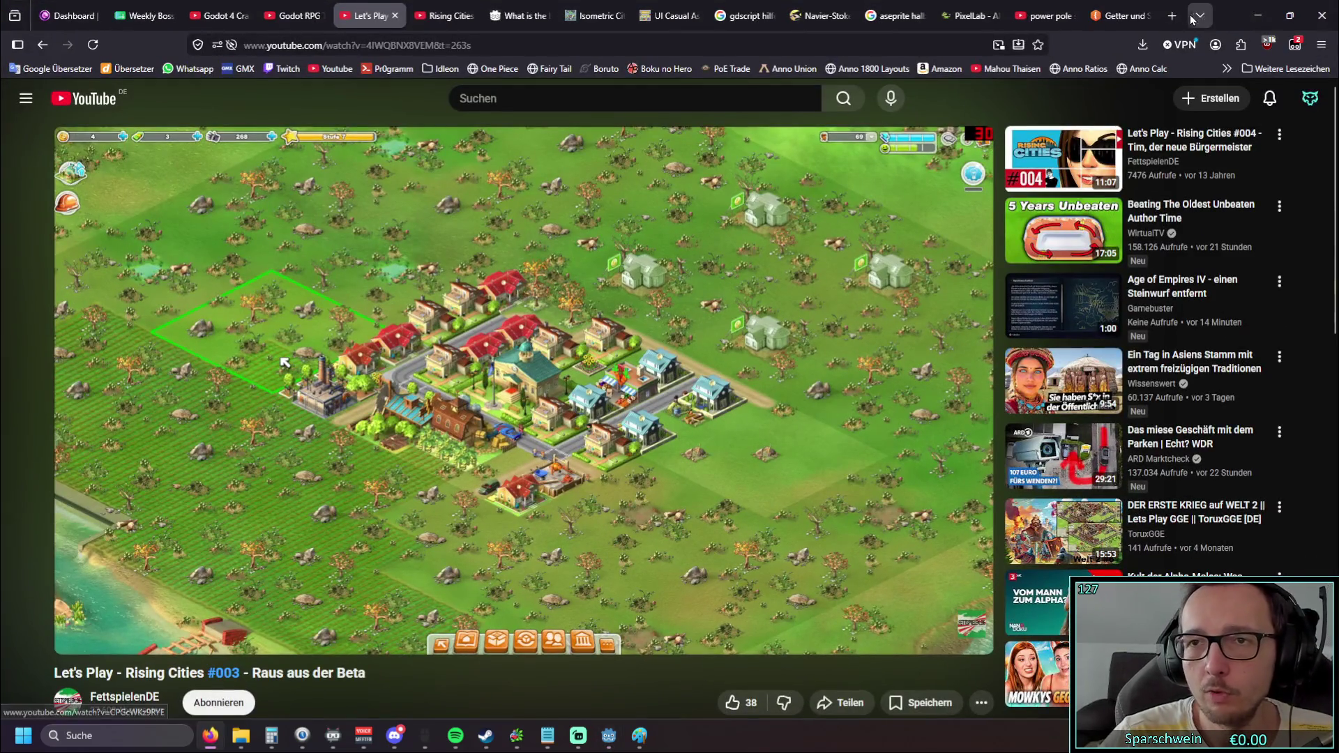
click(1172, 15)
click(349, 70)
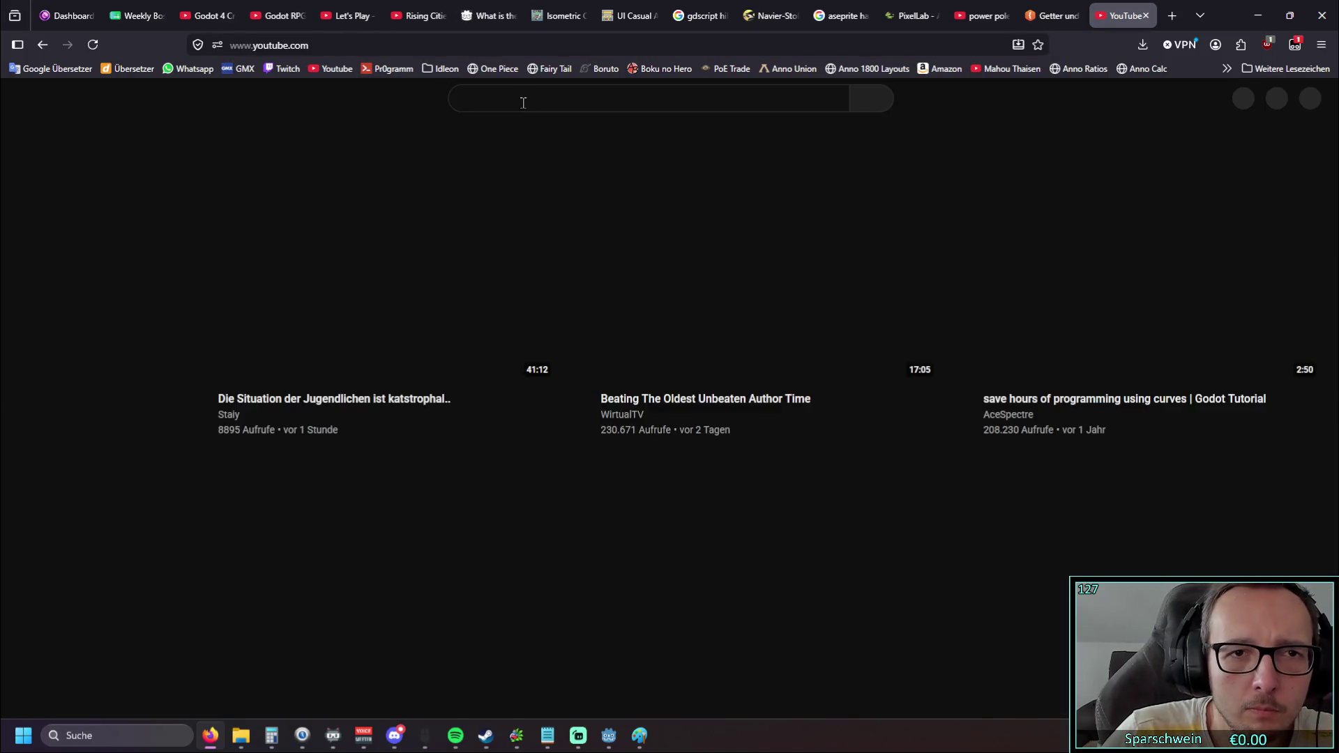
- Search YouTube for 'wc3 island defense'
click(523, 103)
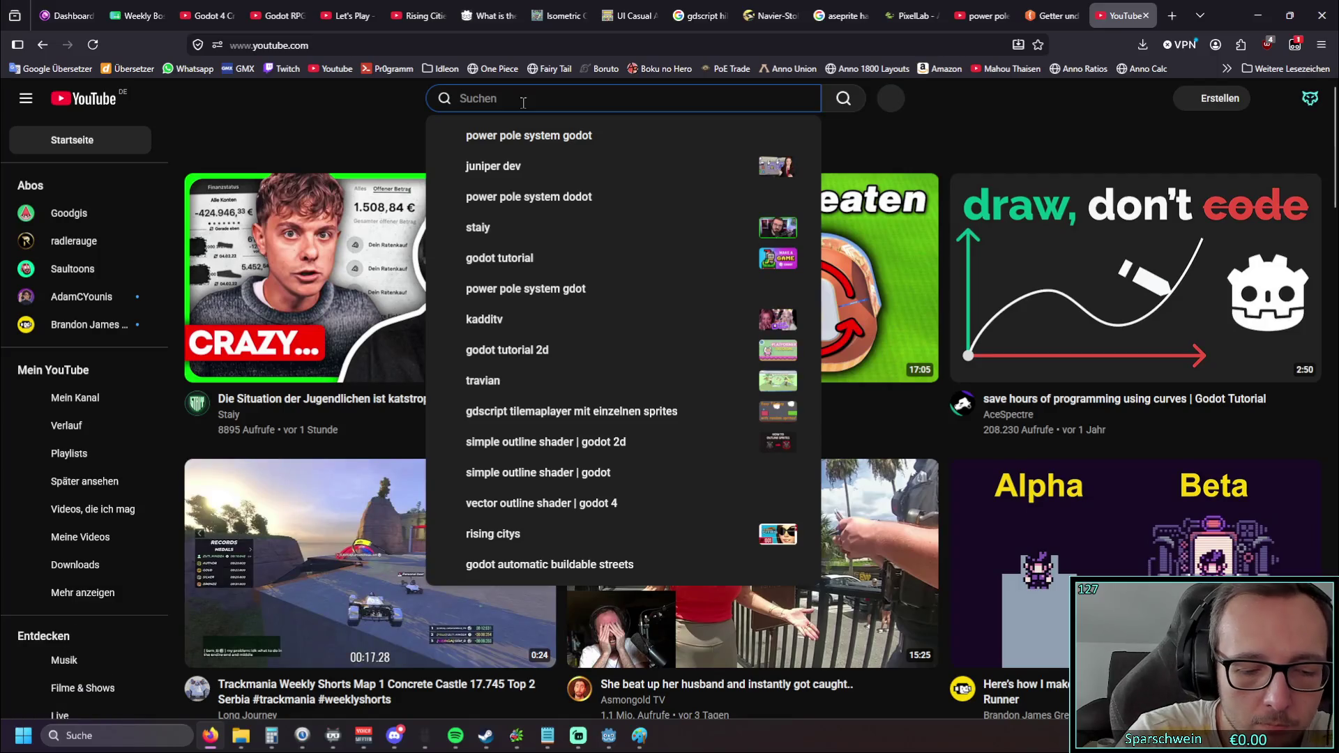
text(wc3 island defense)
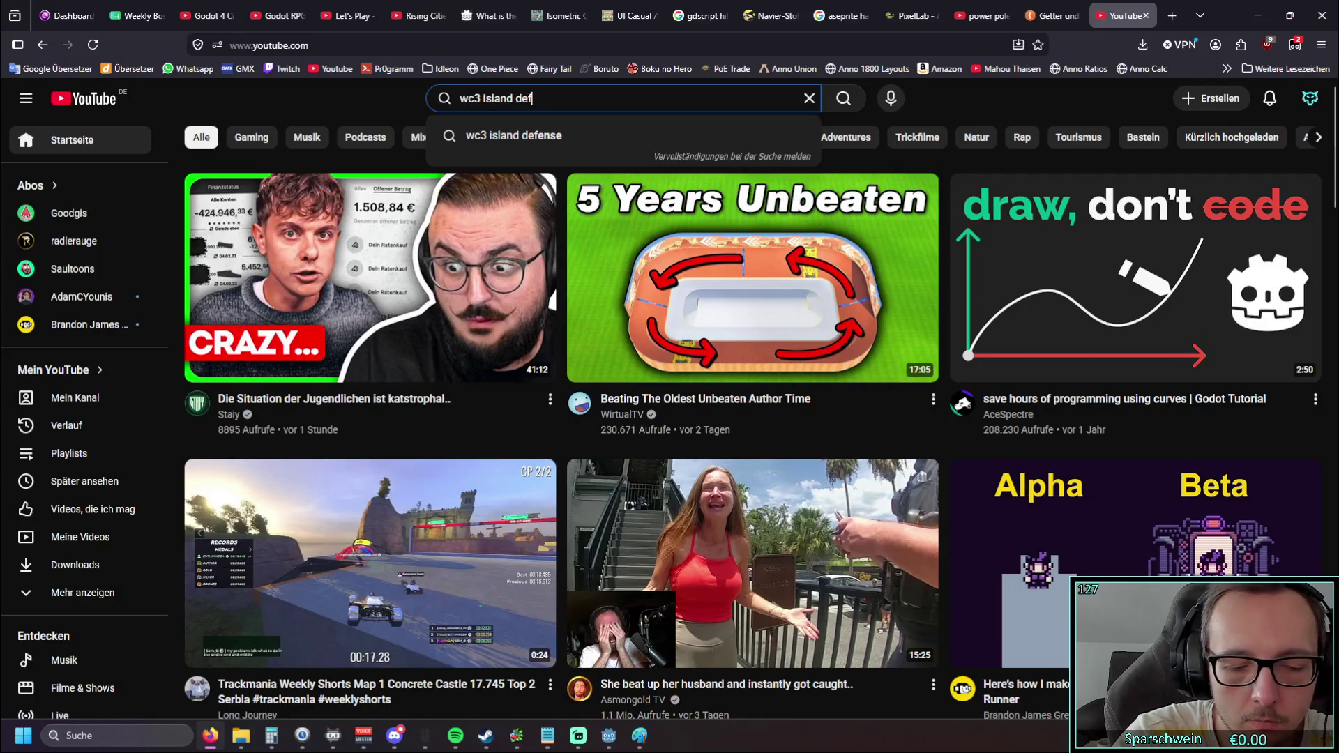
key(Return)
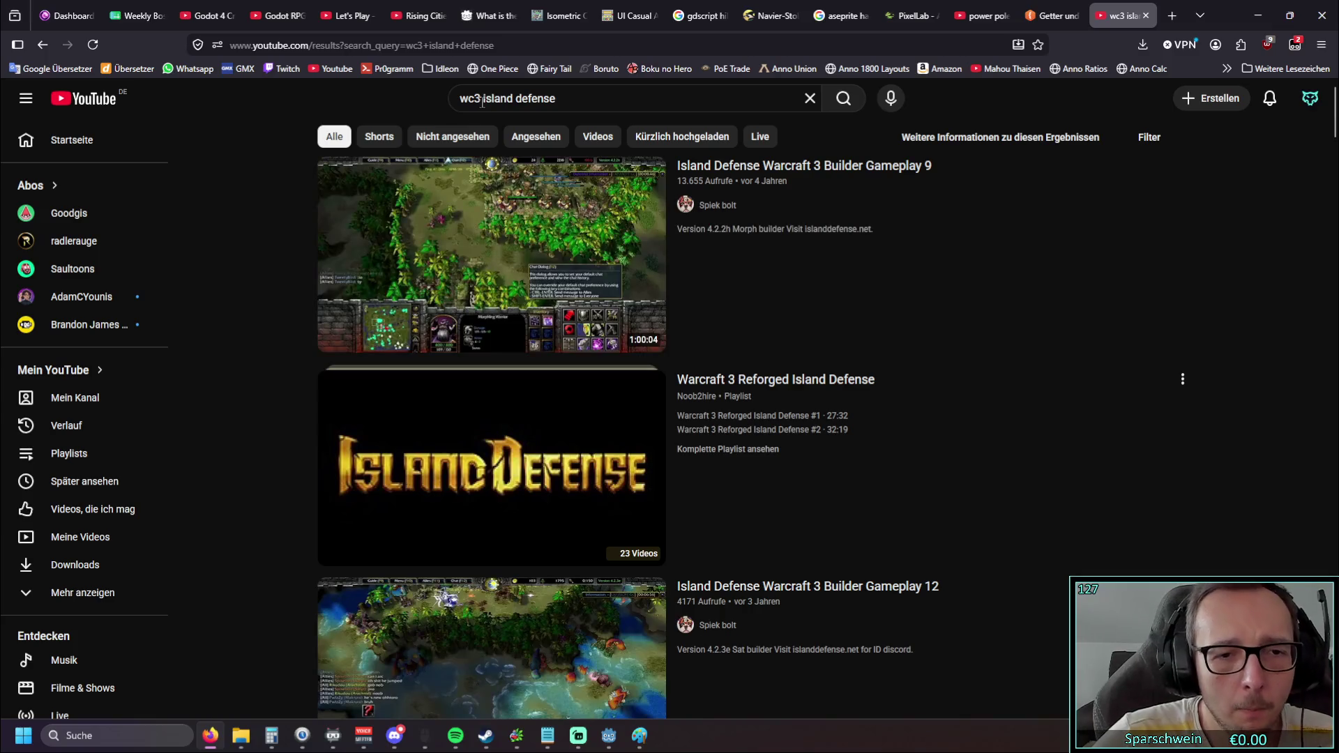
- Browse the results and open 'Island Defense Warcraft 3 Builder Gameplay 7'
scroll(284, 270, down, 3)
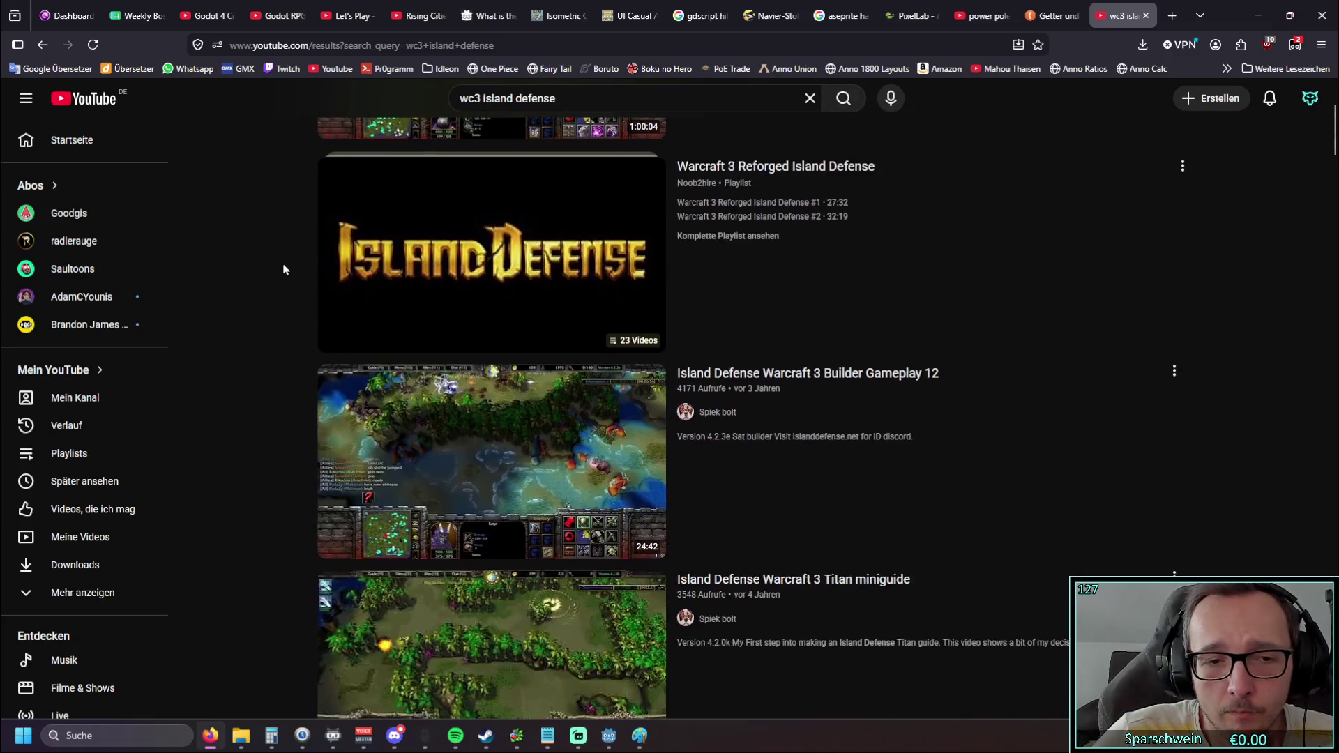
scroll(247, 300, down, 3)
scroll(263, 359, down, 6)
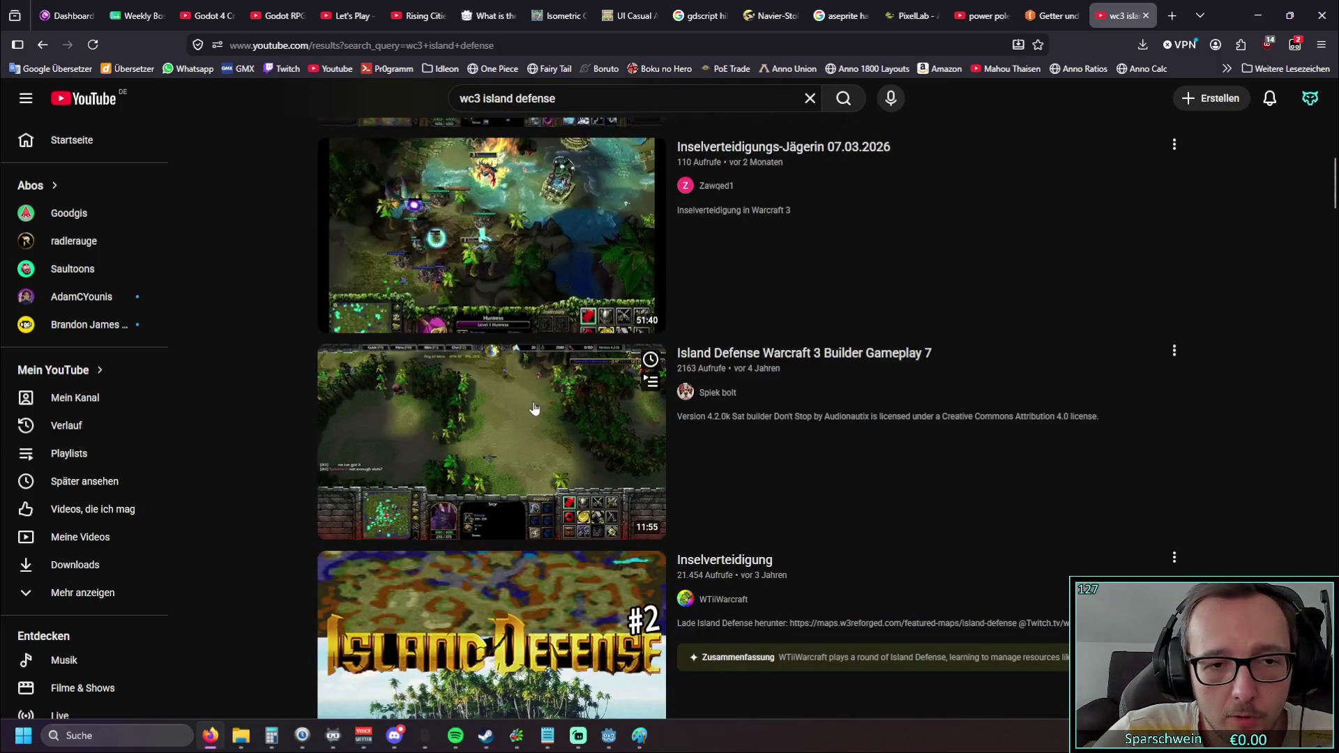
scroll(269, 382, down, 4)
scroll(282, 400, up, 4)
scroll(283, 400, down, 5)
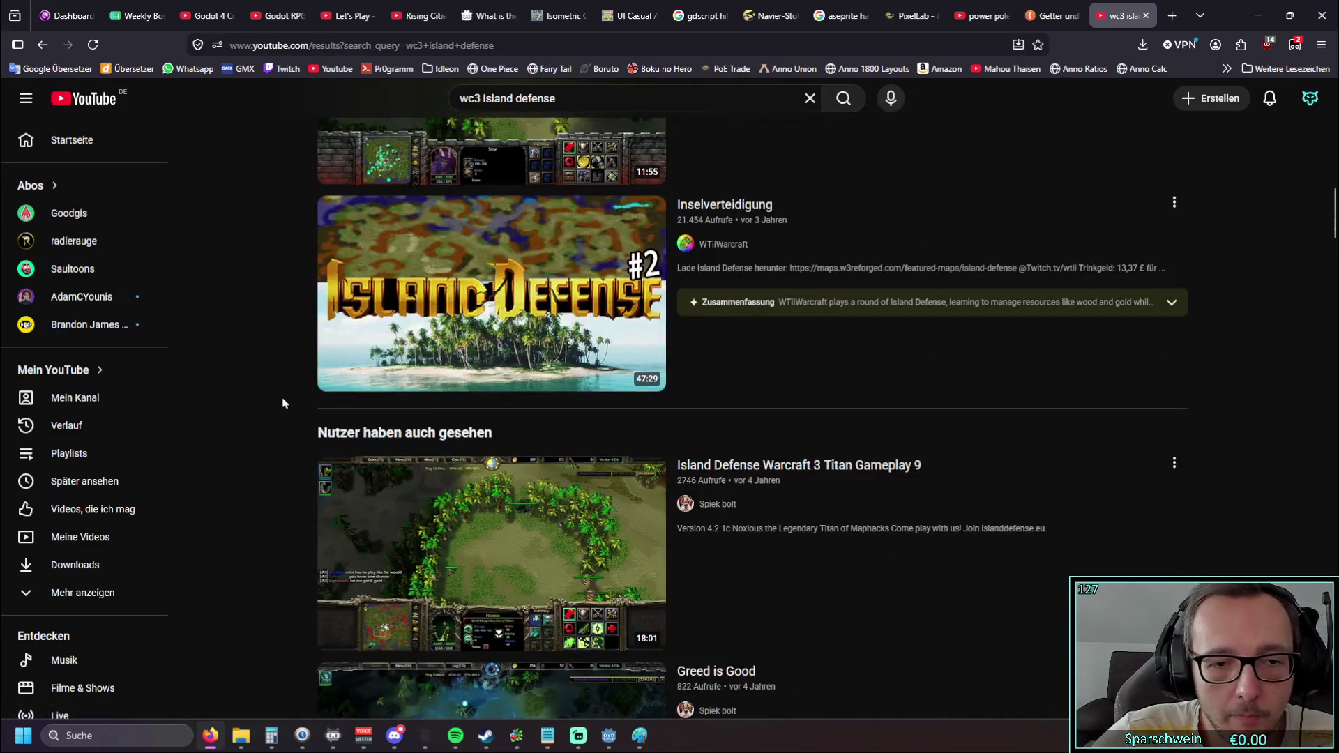
scroll(275, 394, up, 4)
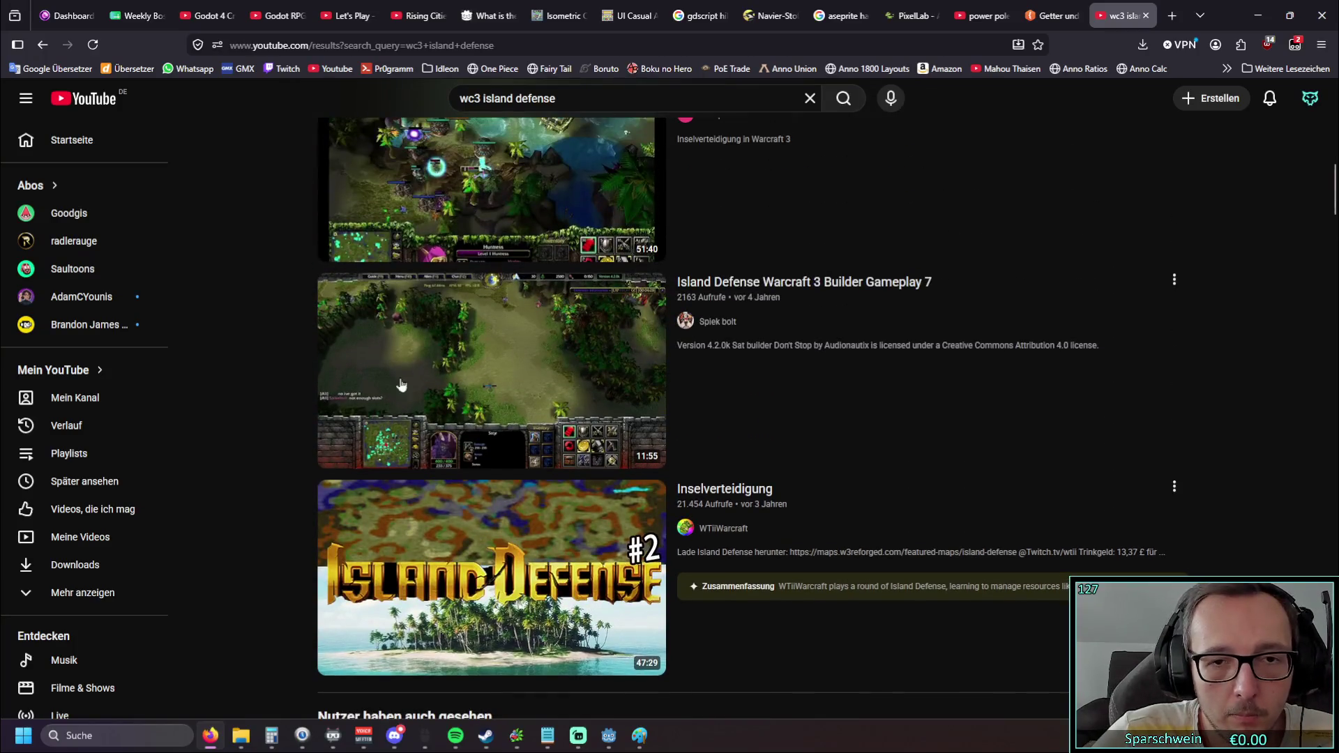
click(741, 293)
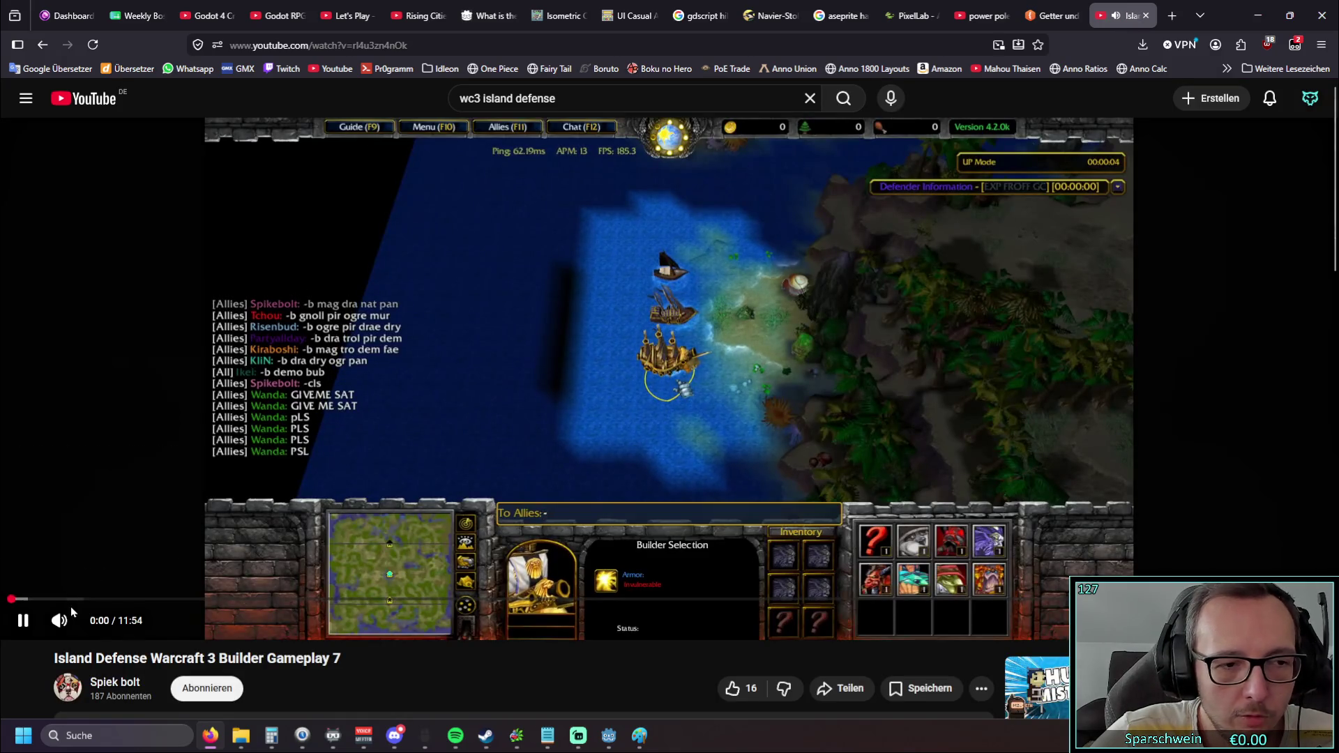
- Turn the video's playback volume down
click(80, 622)
drag(80, 624, 83, 625)
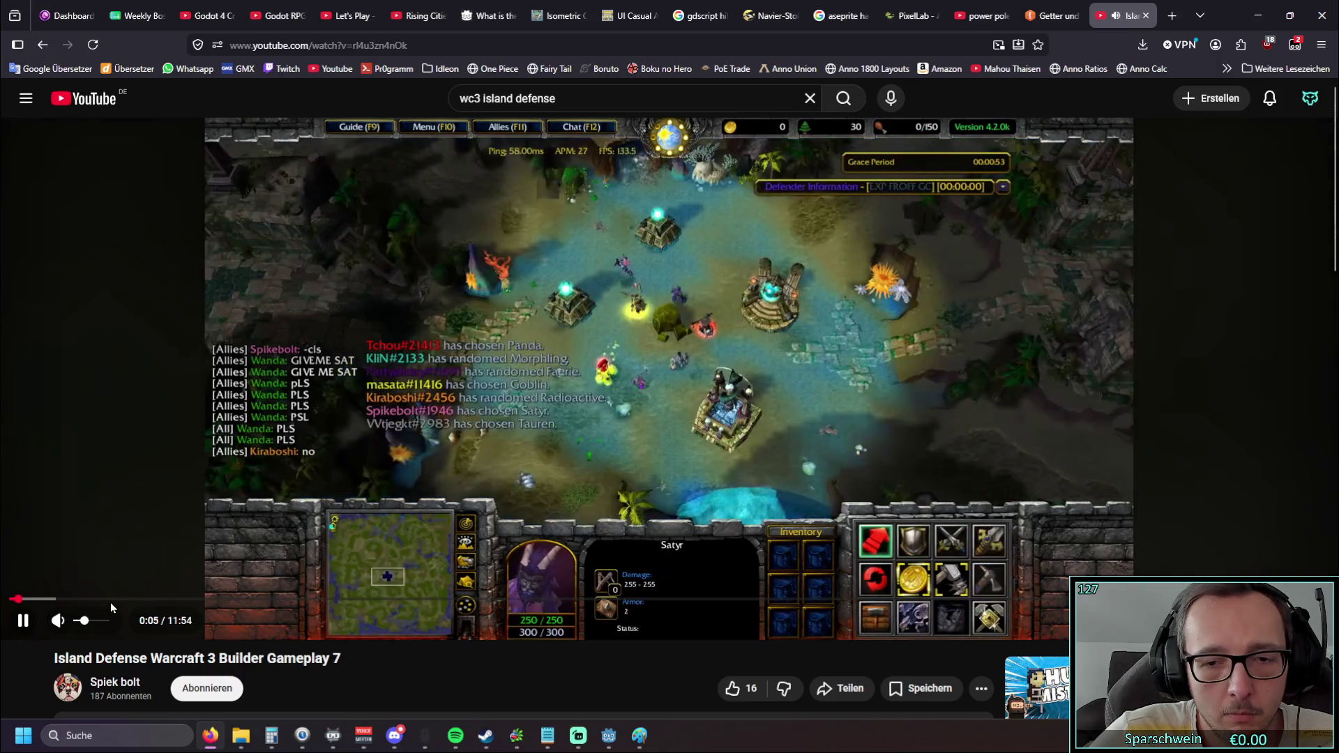
click(80, 622)
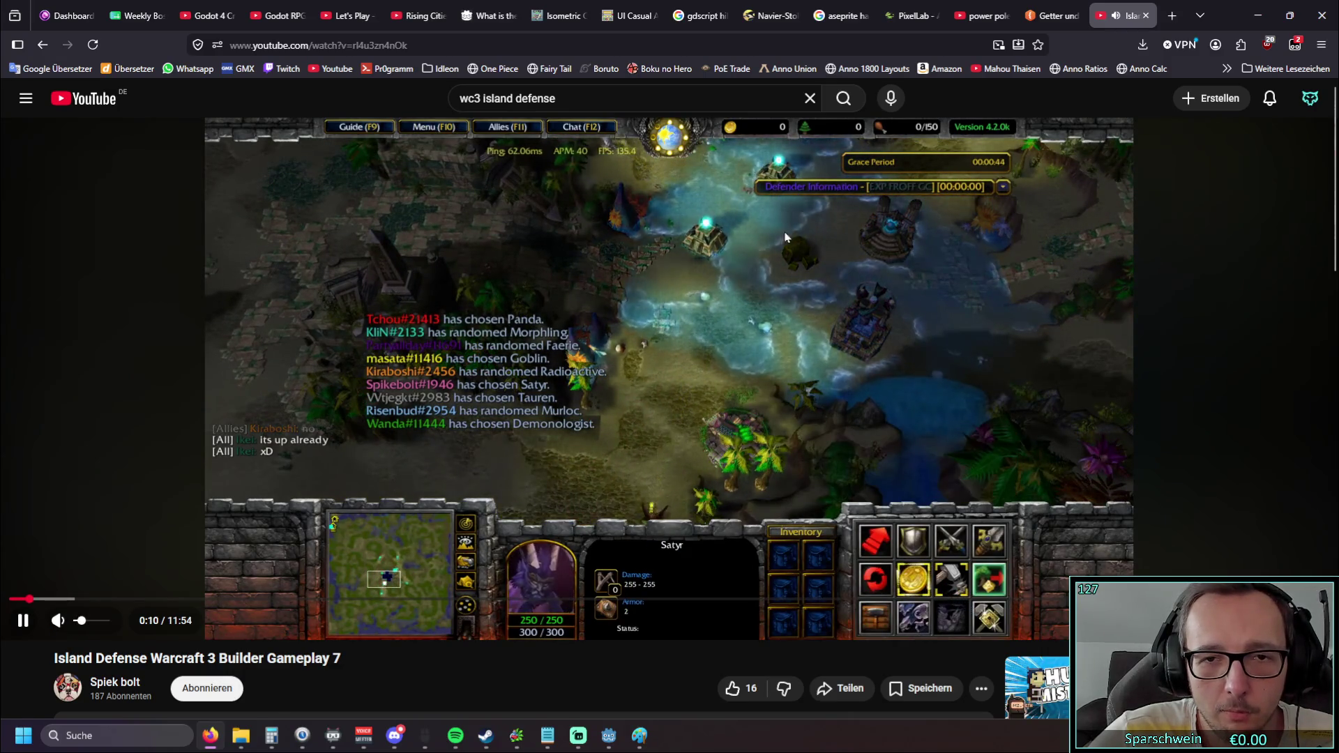
- Skip ahead past 0:31 and 1:50, leaving the video paused at 1:56
key(space)
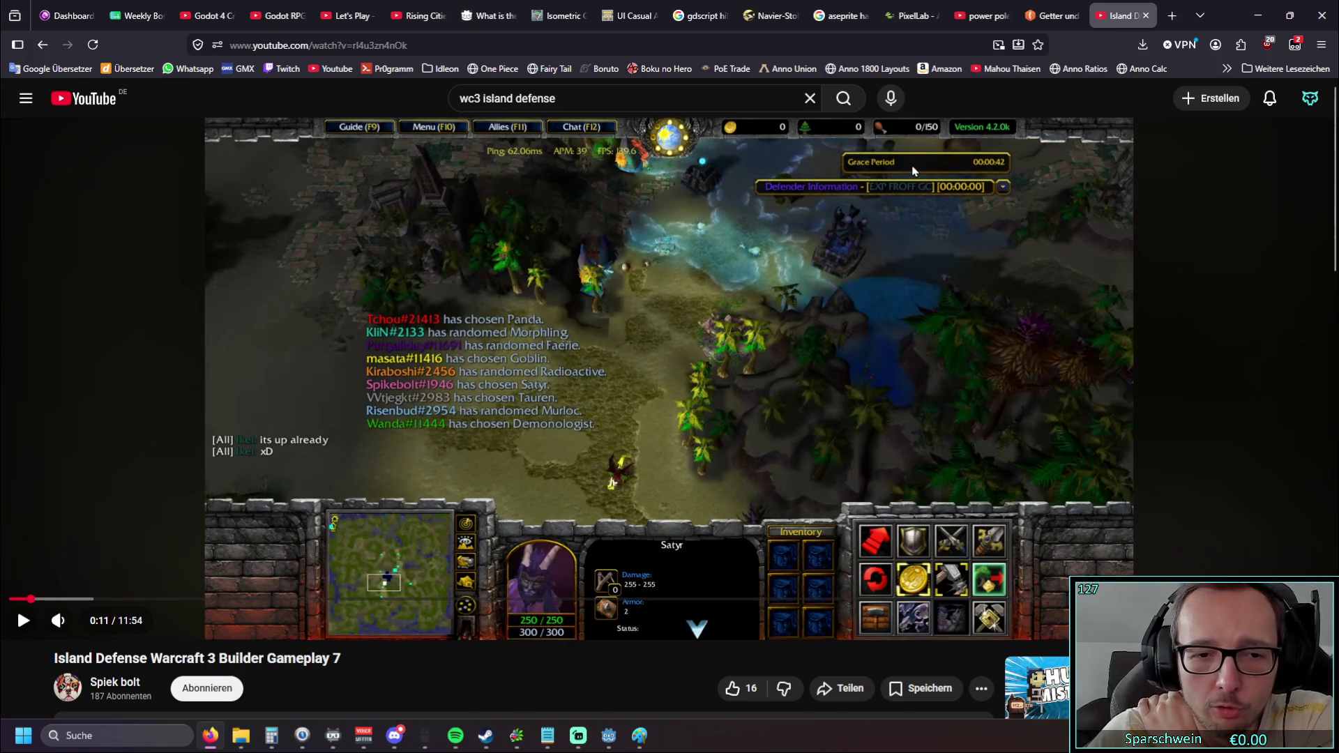
click(23, 620)
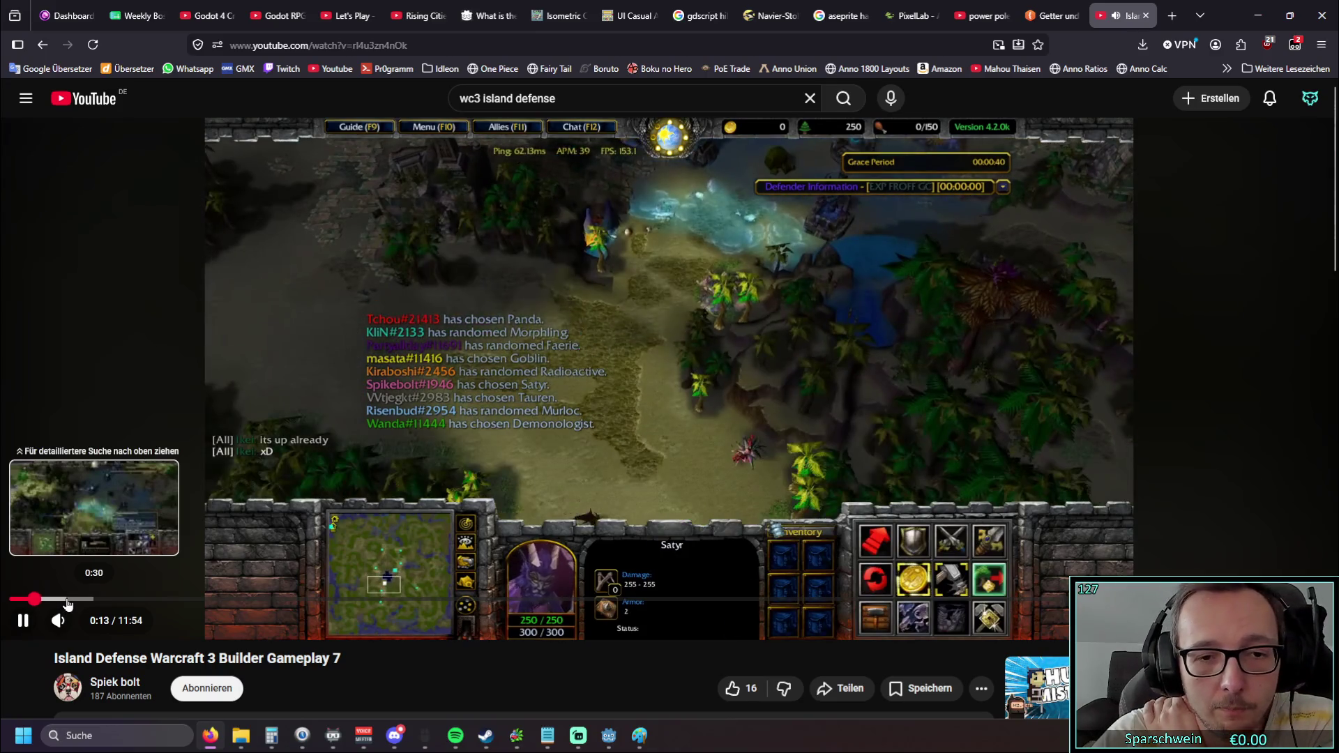
click(67, 599)
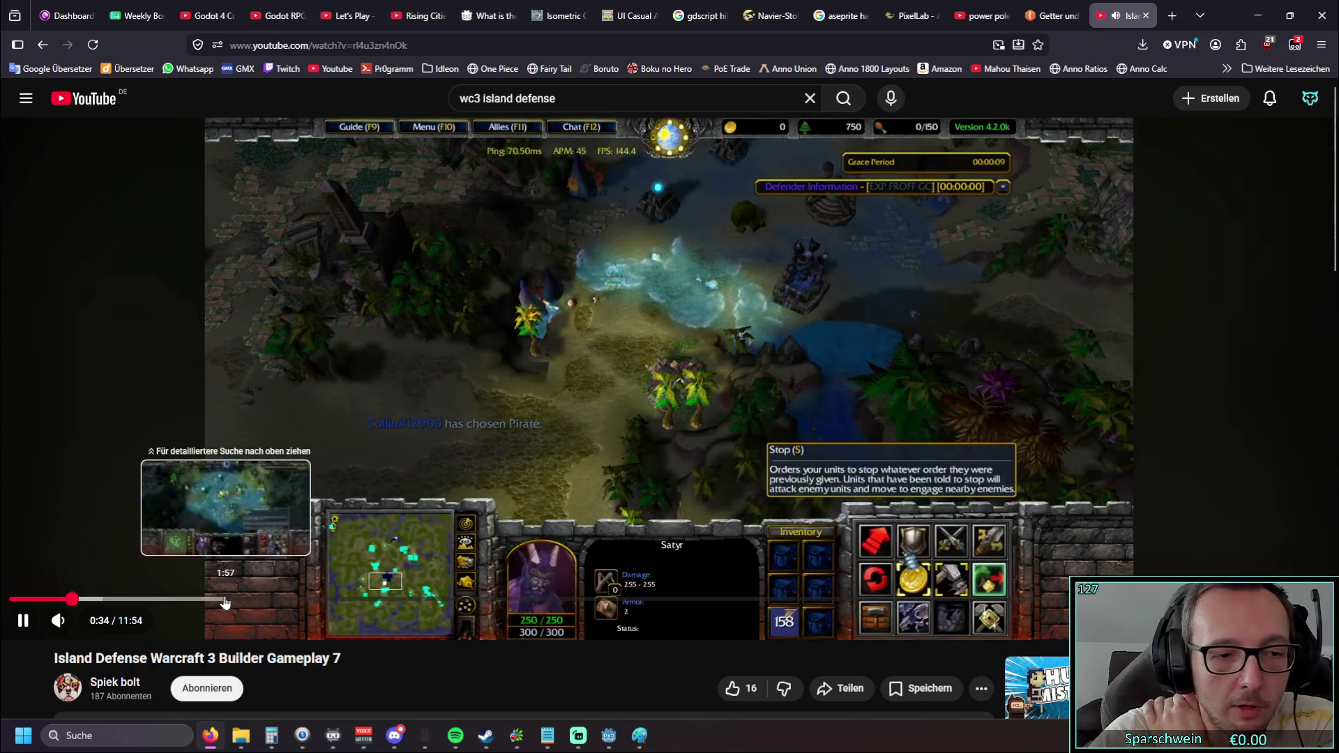
click(213, 599)
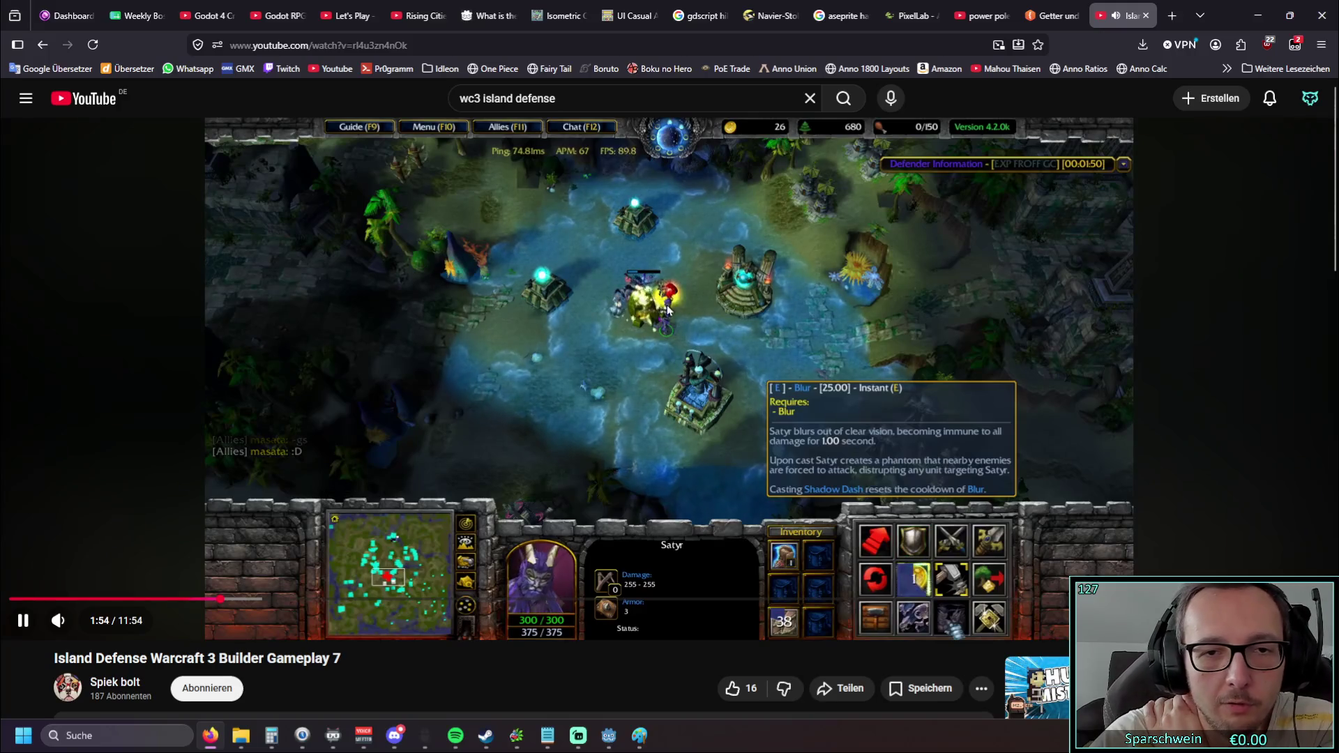
click(183, 395)
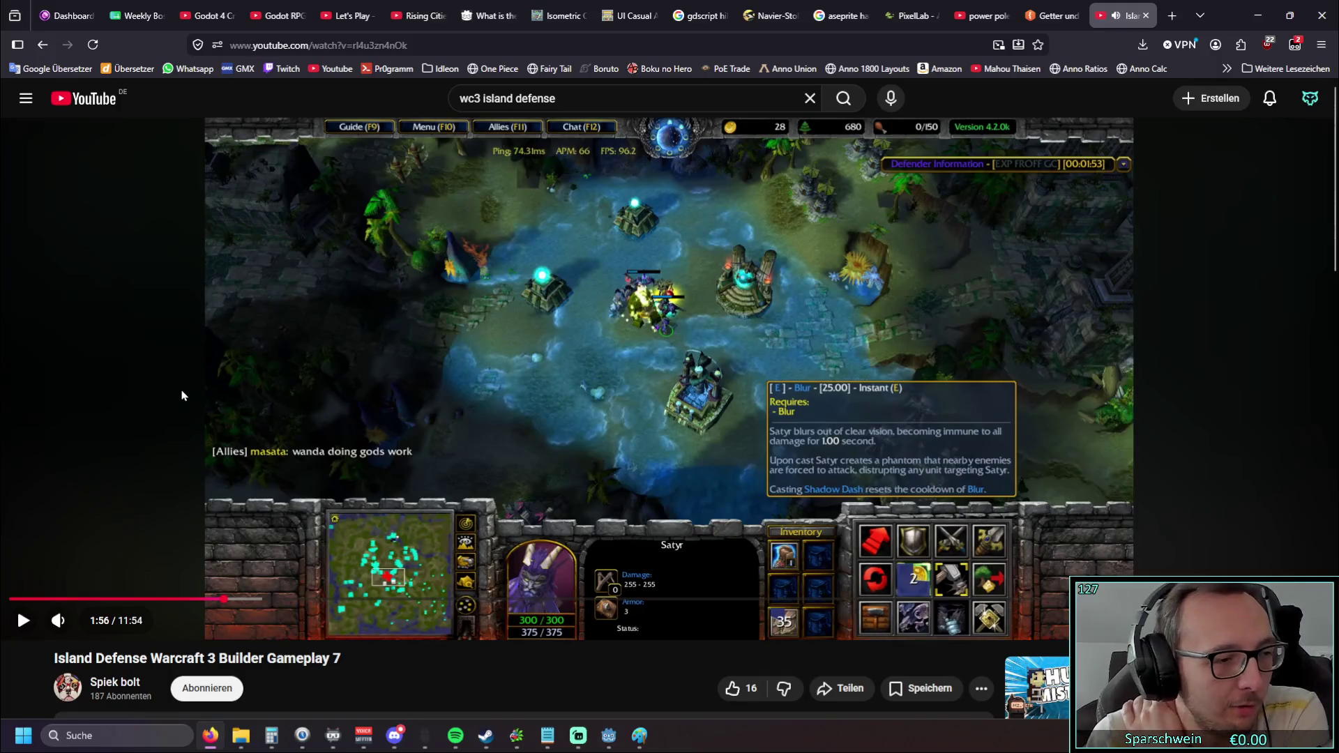